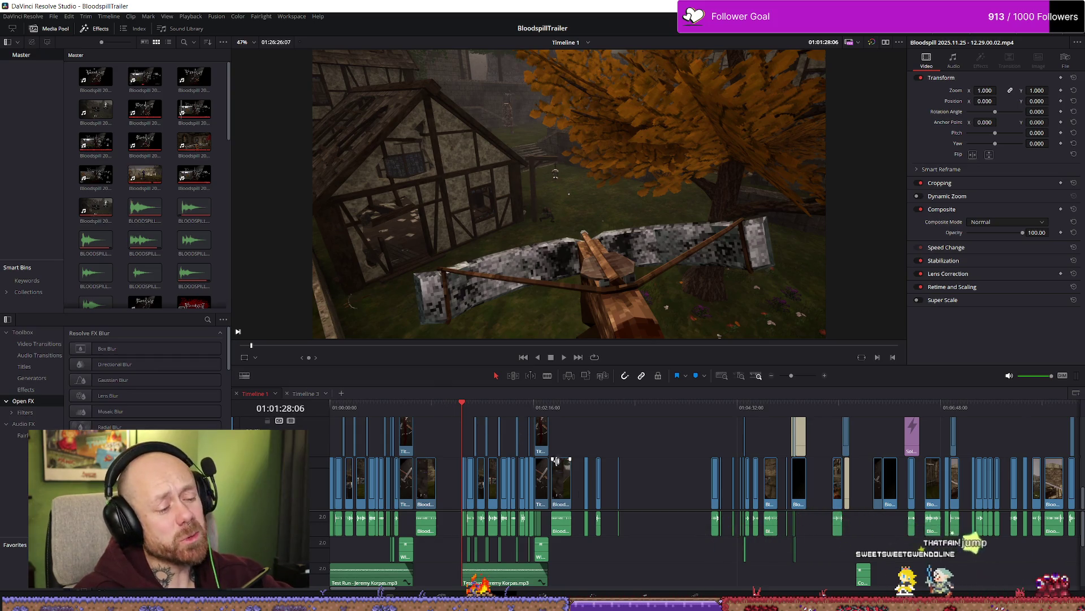
# Step: Collapse the A1 track, switch to the source viewer, and bring the Free Music Archive browser forward
pyautogui.keyDown('shift'); pyautogui.scroll(-4, 588, 523); pyautogui.keyUp('shift')
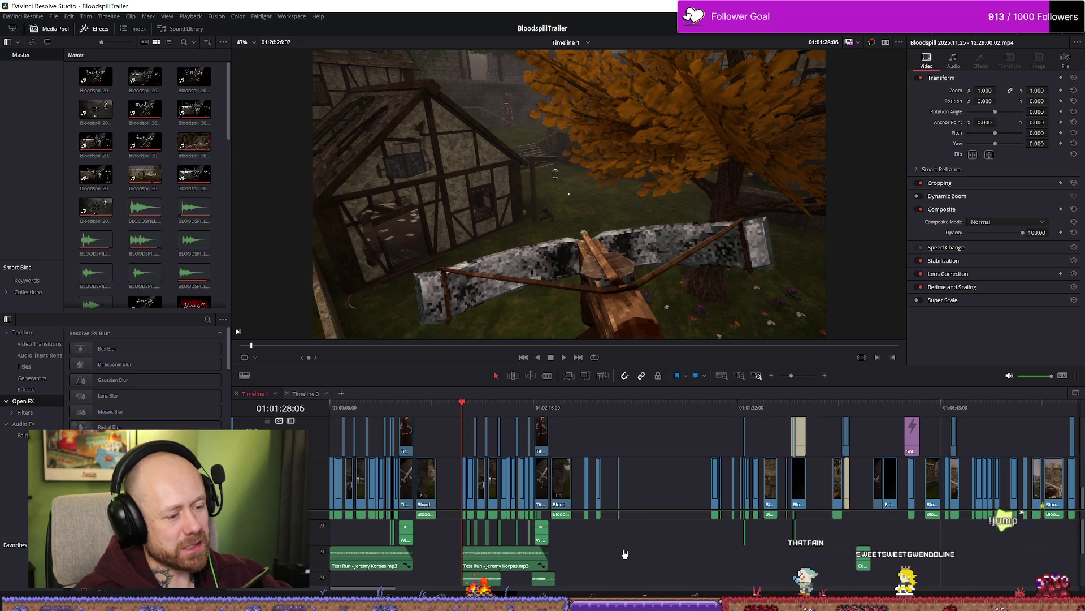
pyautogui.press('q')
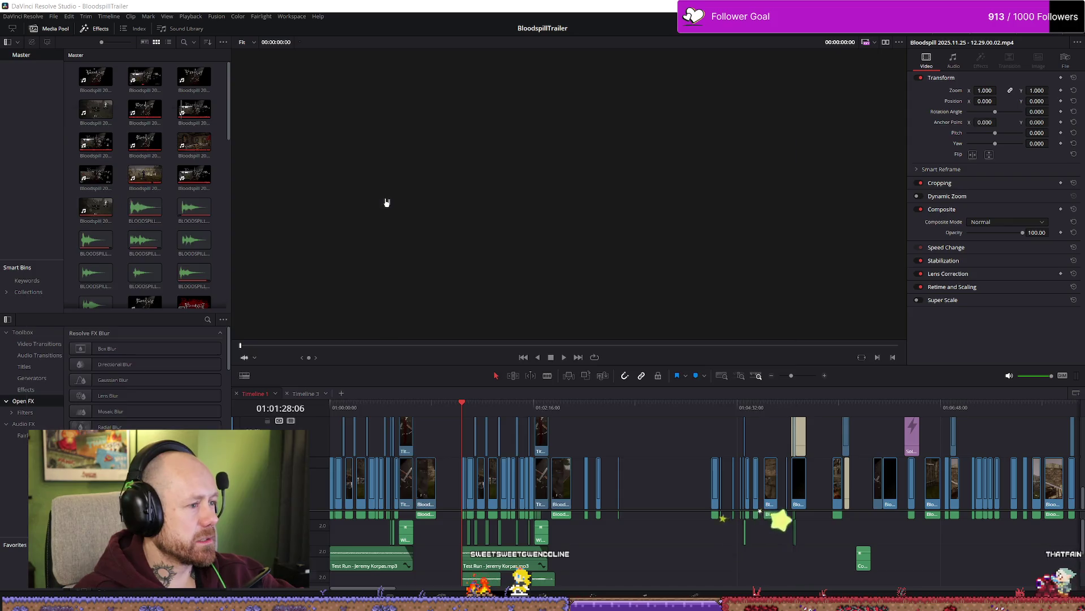
pyautogui.hotkey('alt', 'Tab')
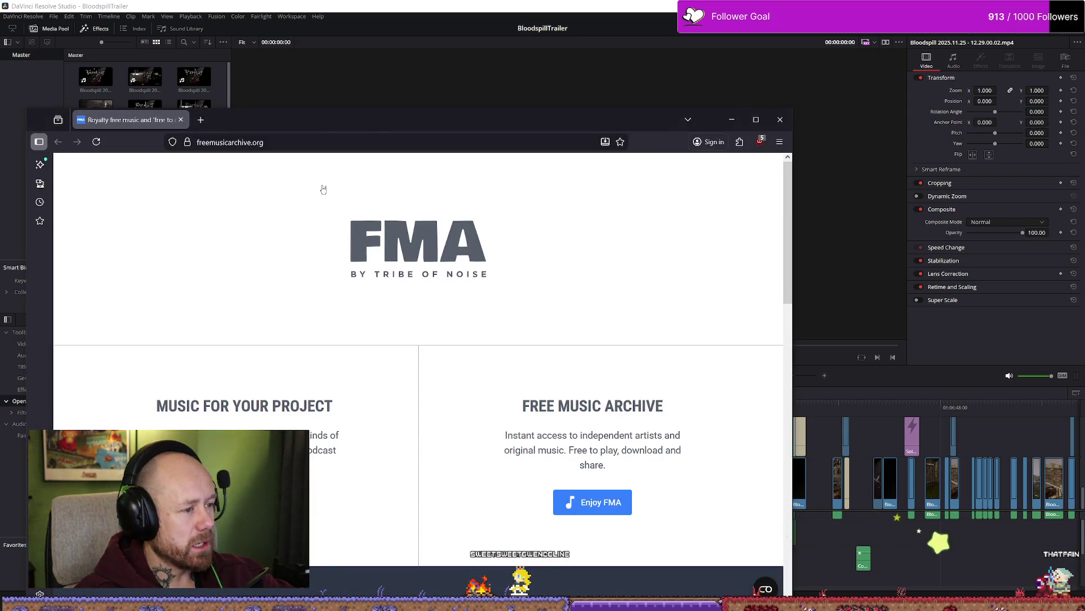
# Step: Maximise Firefox, glance at the Search PRO page, then enter the Free Music Archive home page
pyautogui.doubleClick(338, 124)
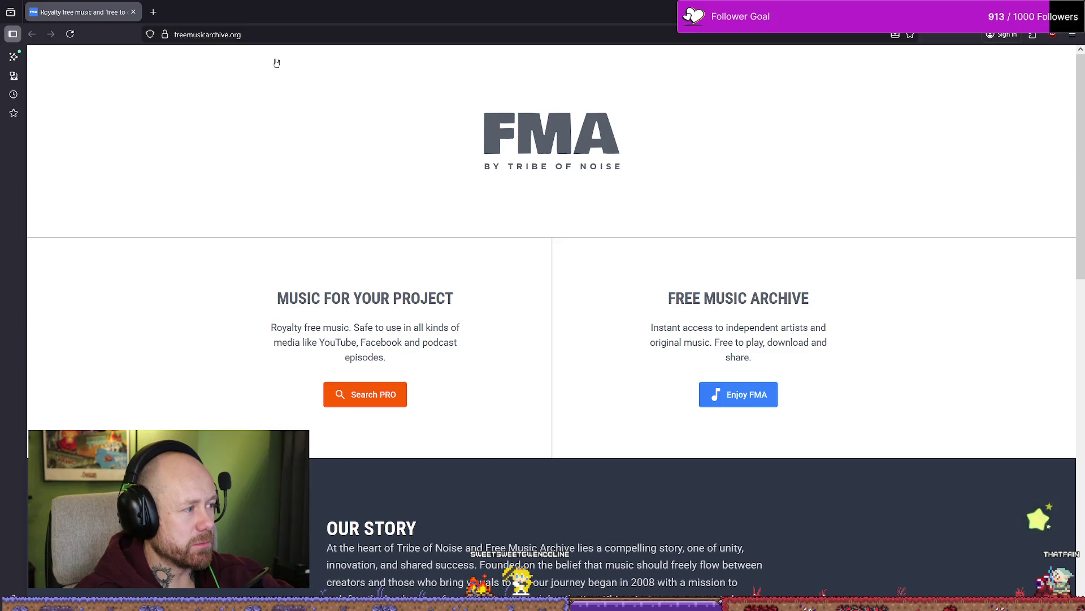
pyautogui.scroll(-5, 219, 74)
pyautogui.scroll(5, 616, 260)
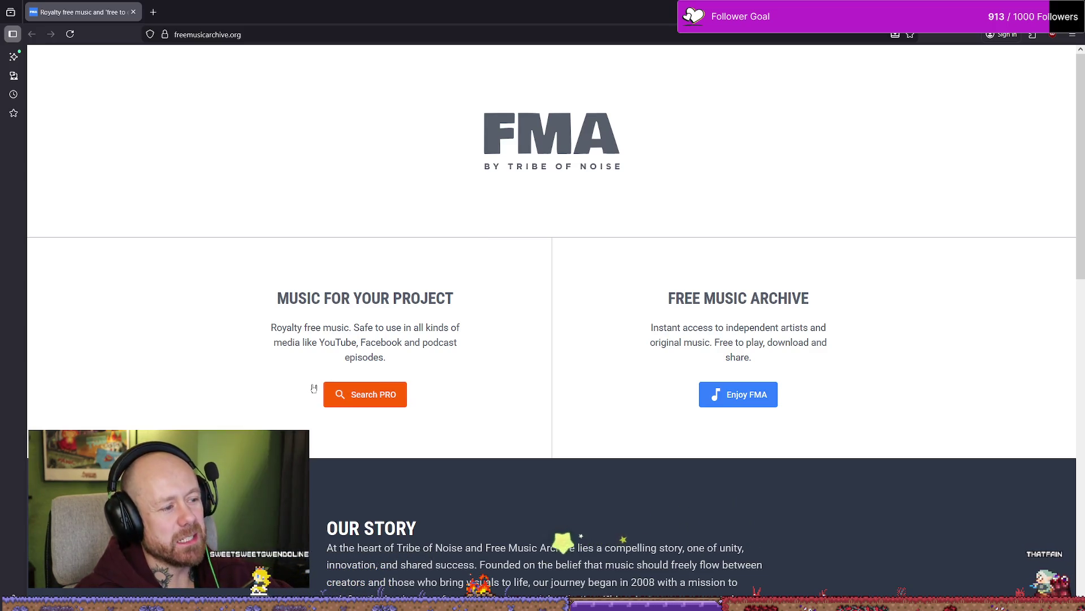
pyautogui.click(375, 396)
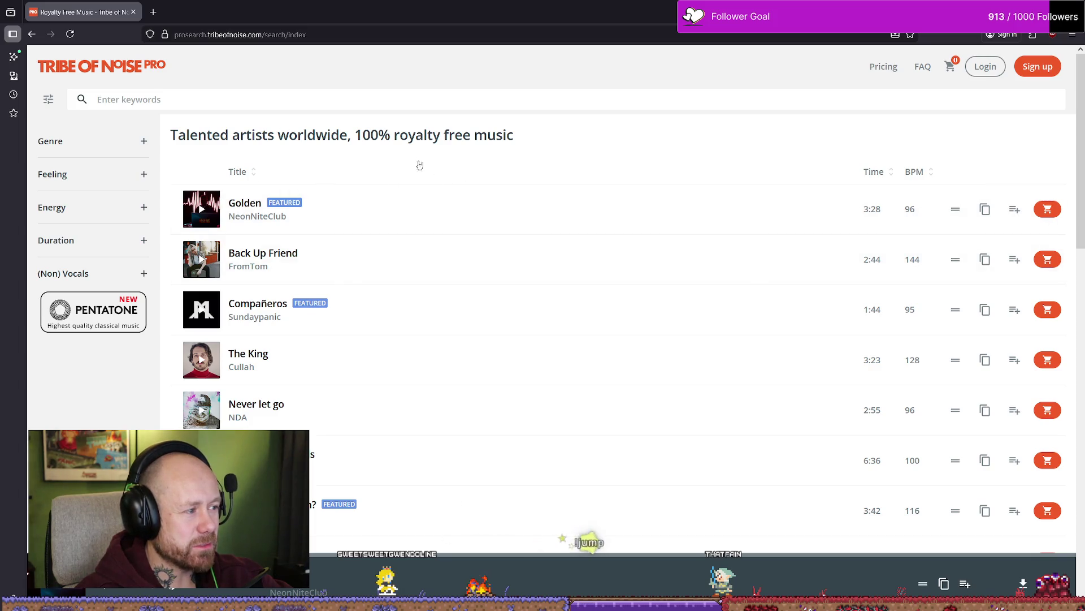
pyautogui.hotkey('alt', 'Left')
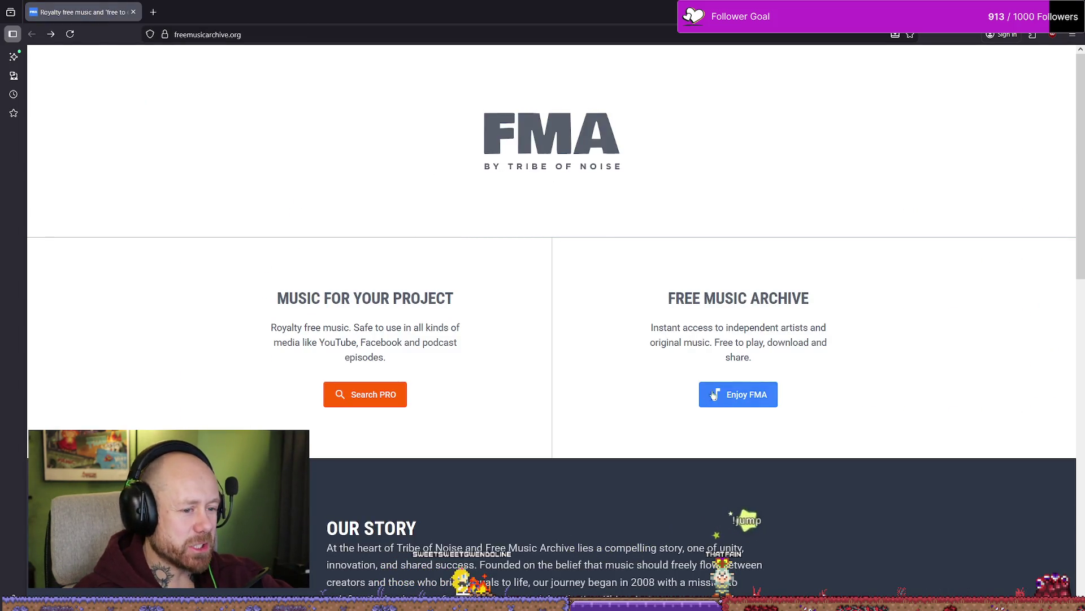
pyautogui.scroll(-10, 560, 429)
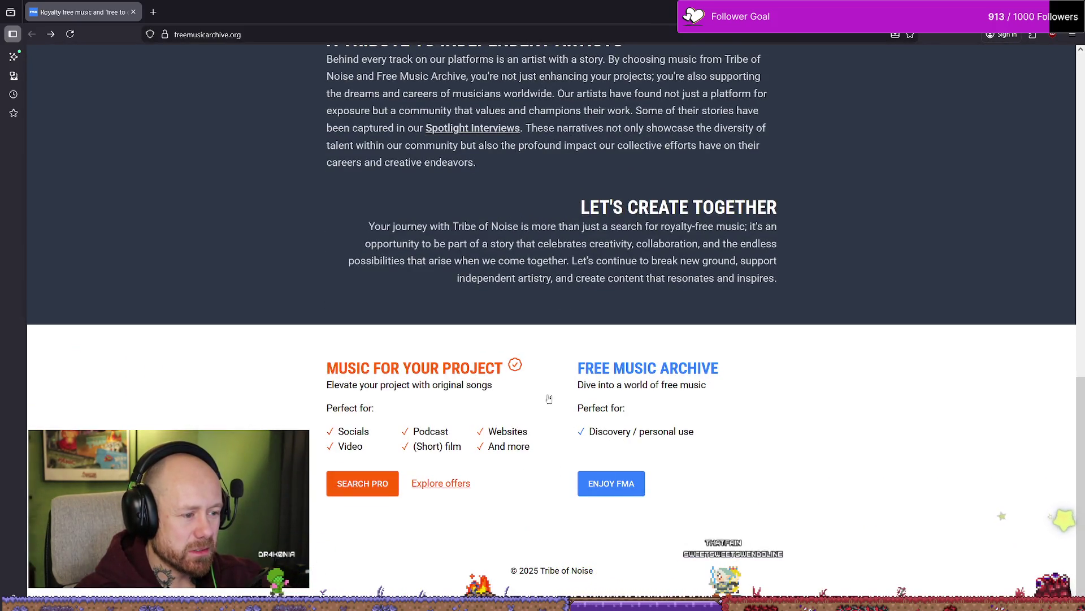
pyautogui.click(611, 483)
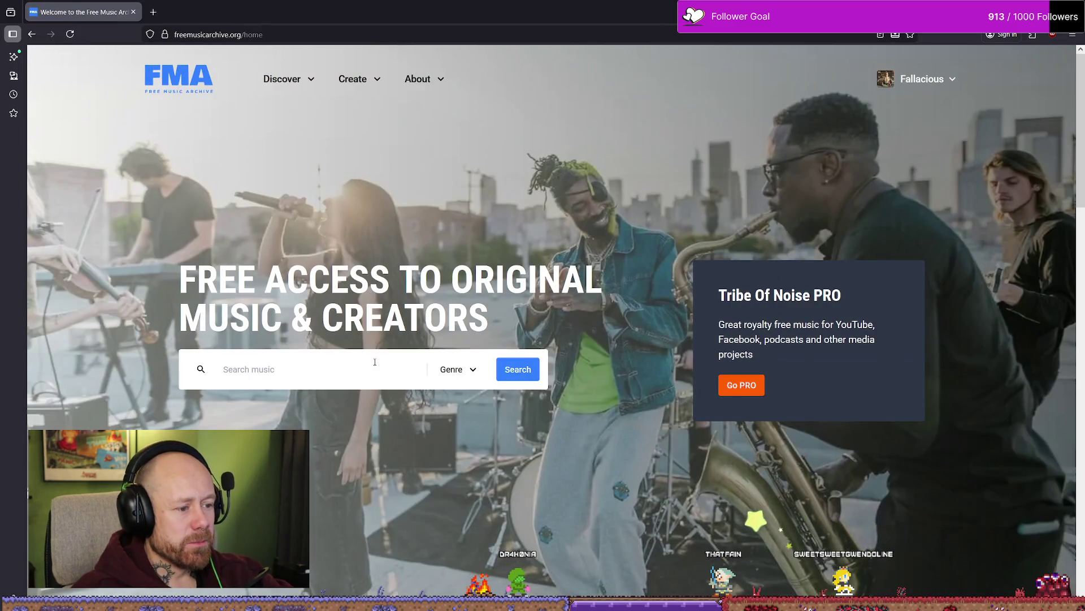
# Step: Search Free Music Archive for 'metal'
pyautogui.click(459, 370)
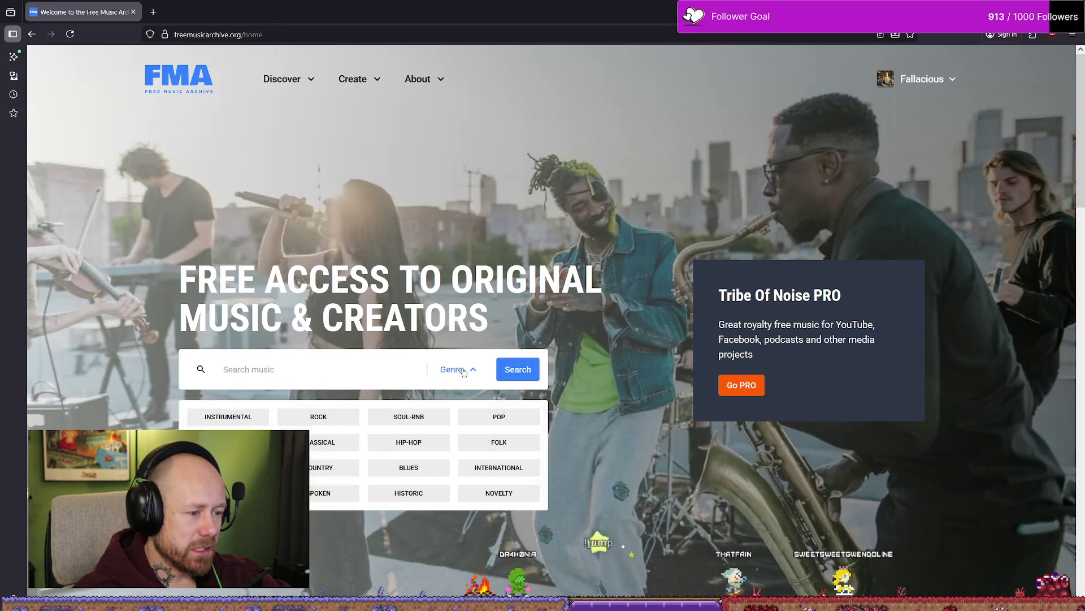
pyautogui.click(464, 371)
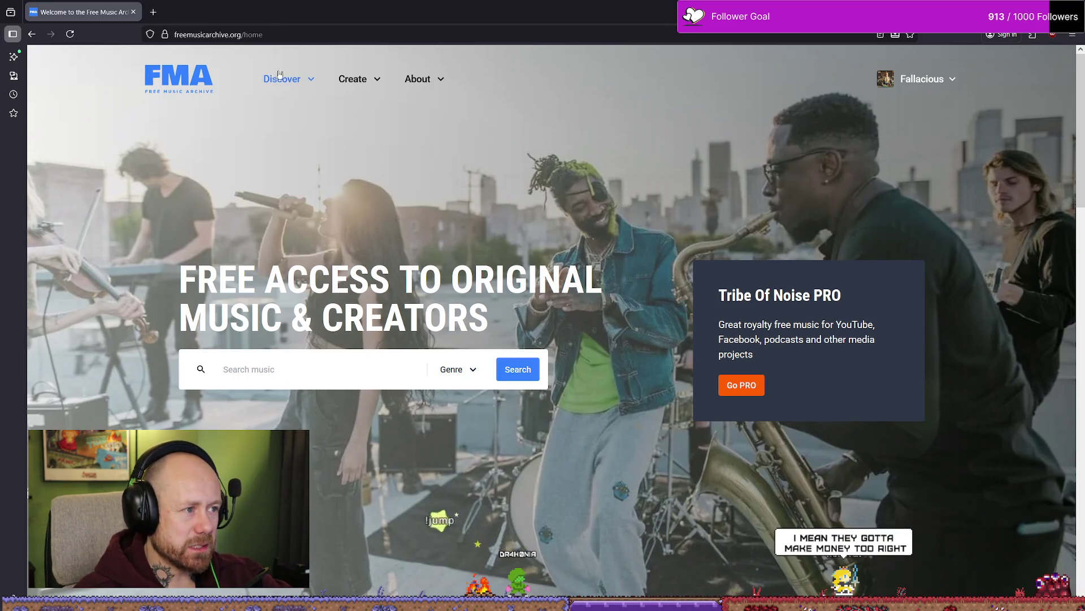
pyautogui.click(282, 369)
pyautogui.write('metal')
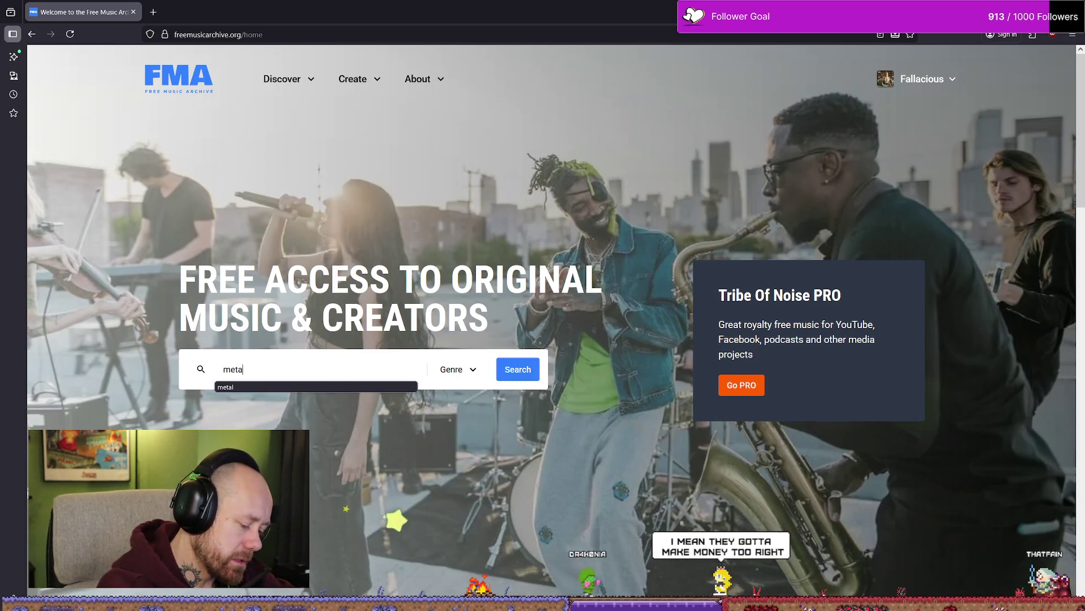
pyautogui.press('Return')
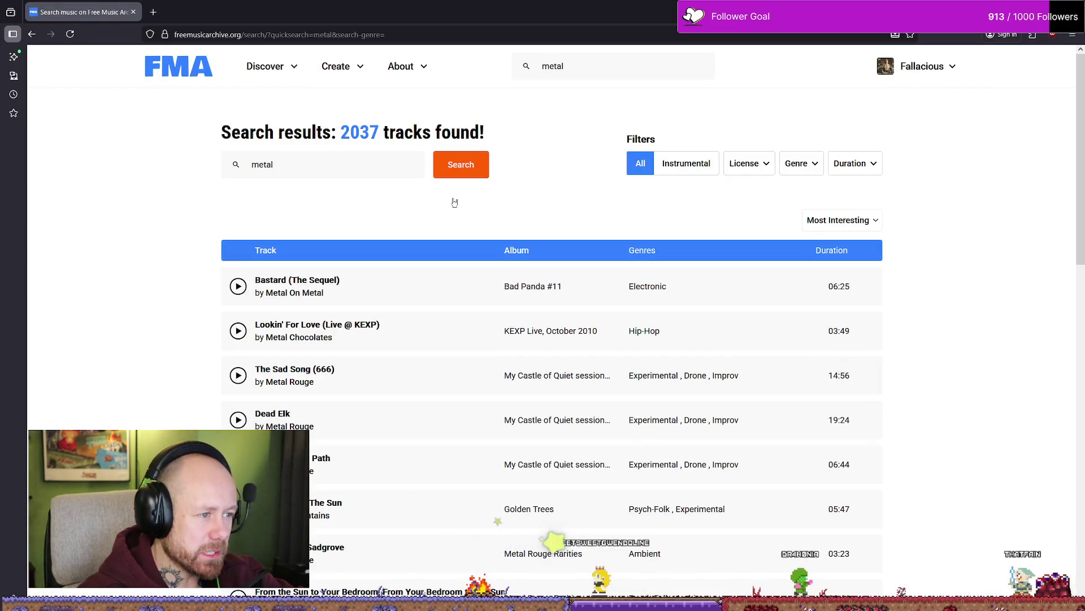
# Step: Limit the metal results to Public Domain tracks (23 results) and open a new browser tab
pyautogui.click(751, 165)
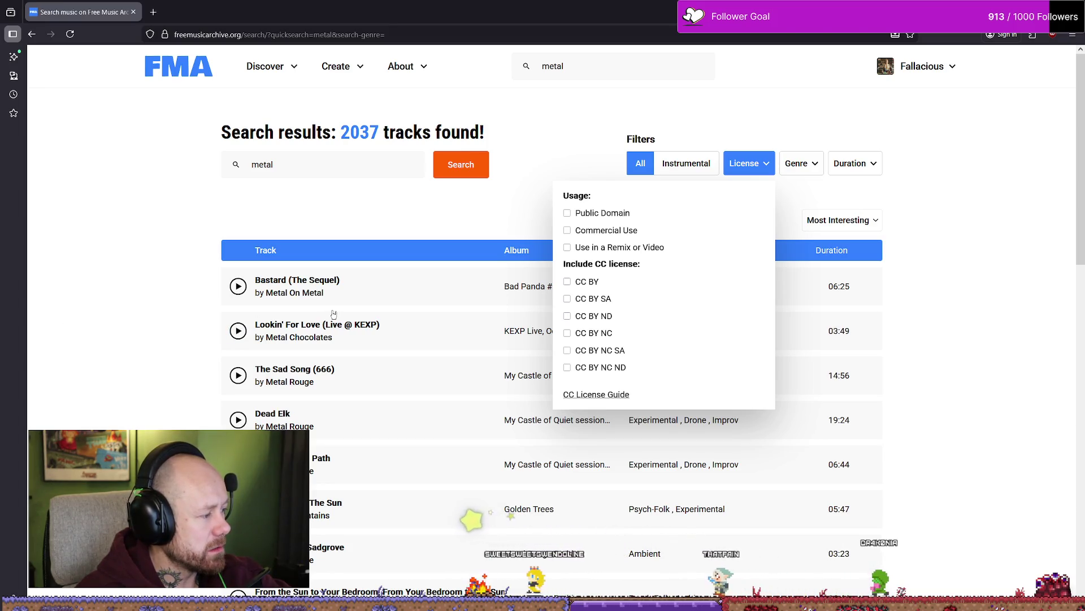
pyautogui.moveTo(337, 314)
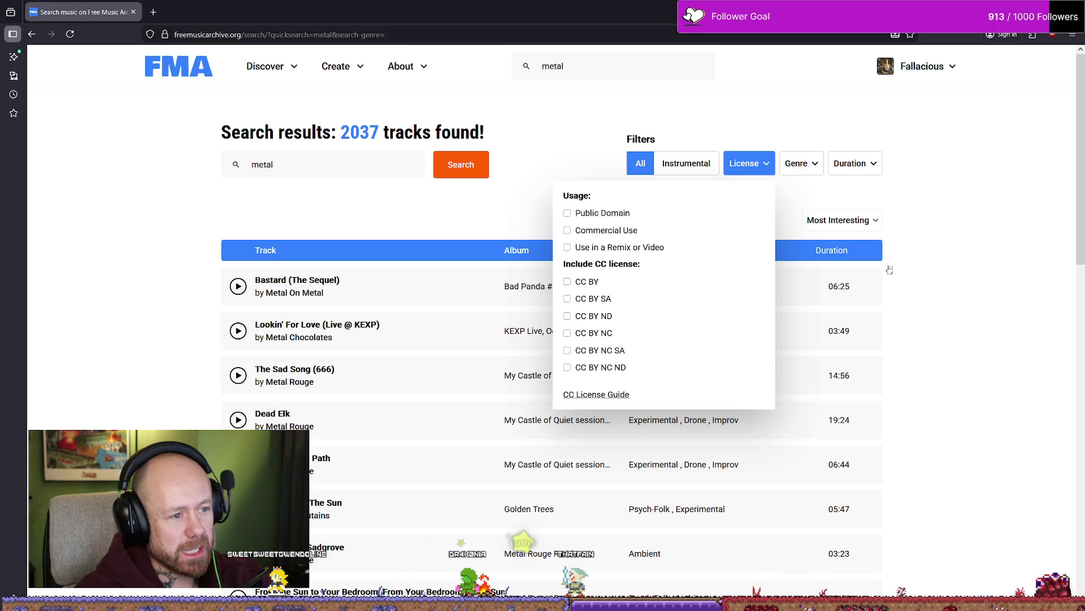
pyautogui.click(598, 214)
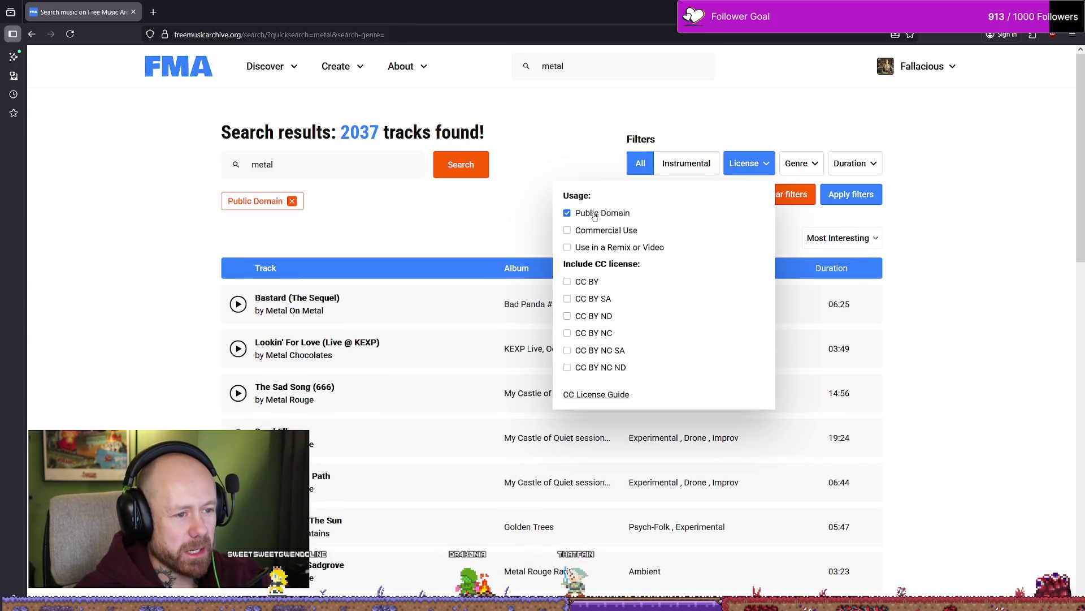
pyautogui.click(467, 173)
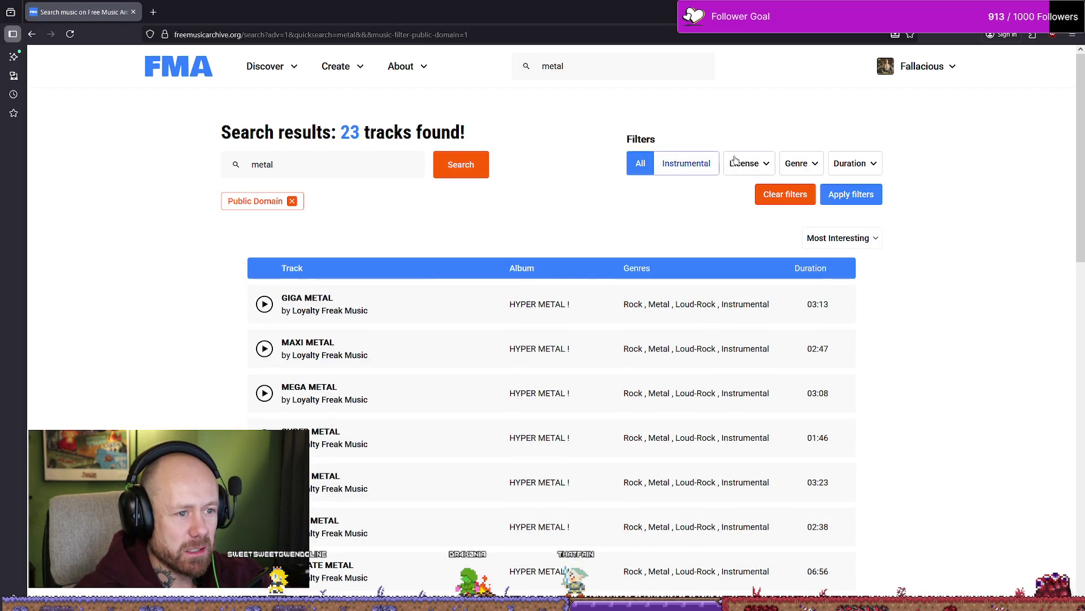
pyautogui.click(753, 167)
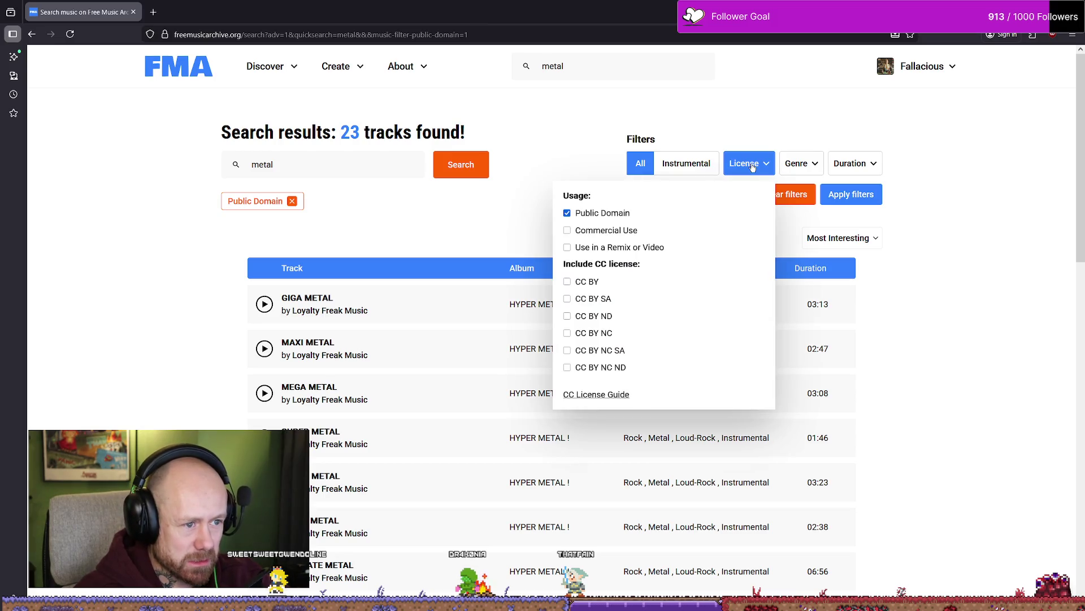
pyautogui.click(753, 167)
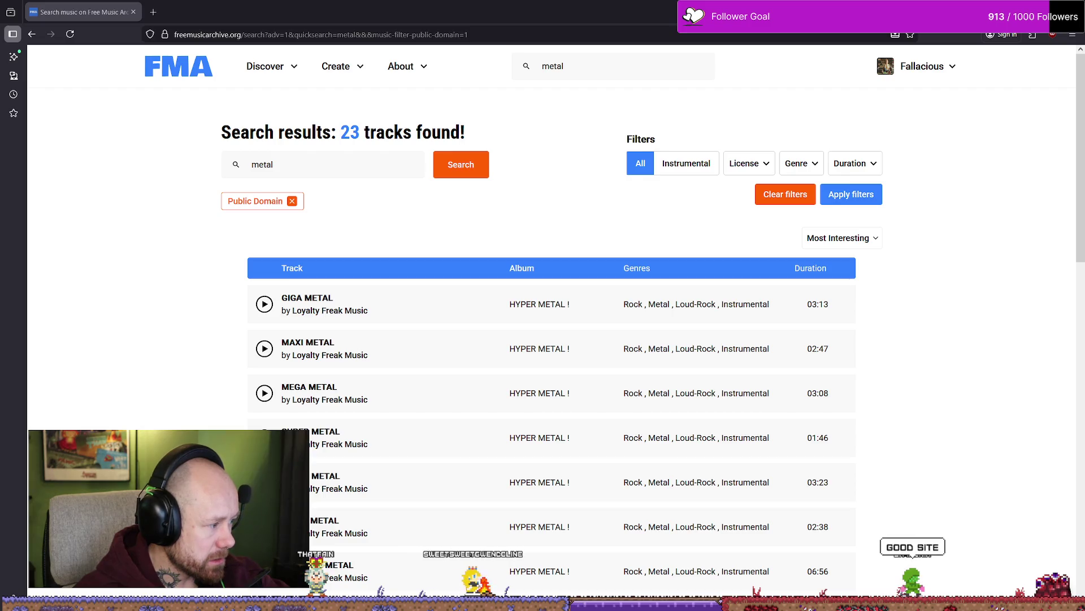
pyautogui.doubleClick(234, 13)
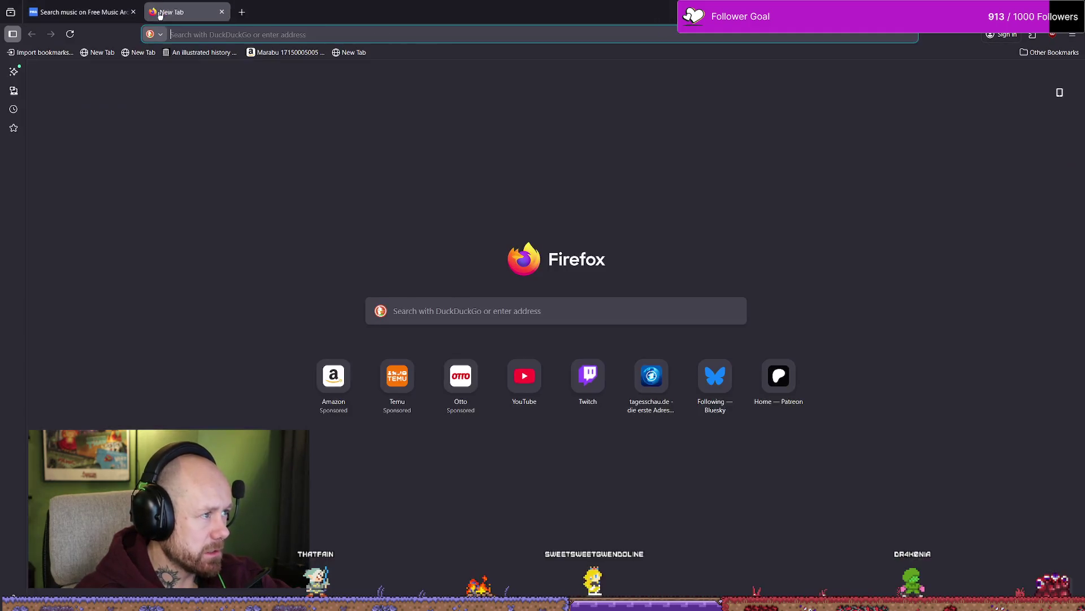
# Step: Search the web for 'Tldr legal' and open the tl;drLegal website
pyautogui.write('Tldr legal')
pyautogui.press('Return')
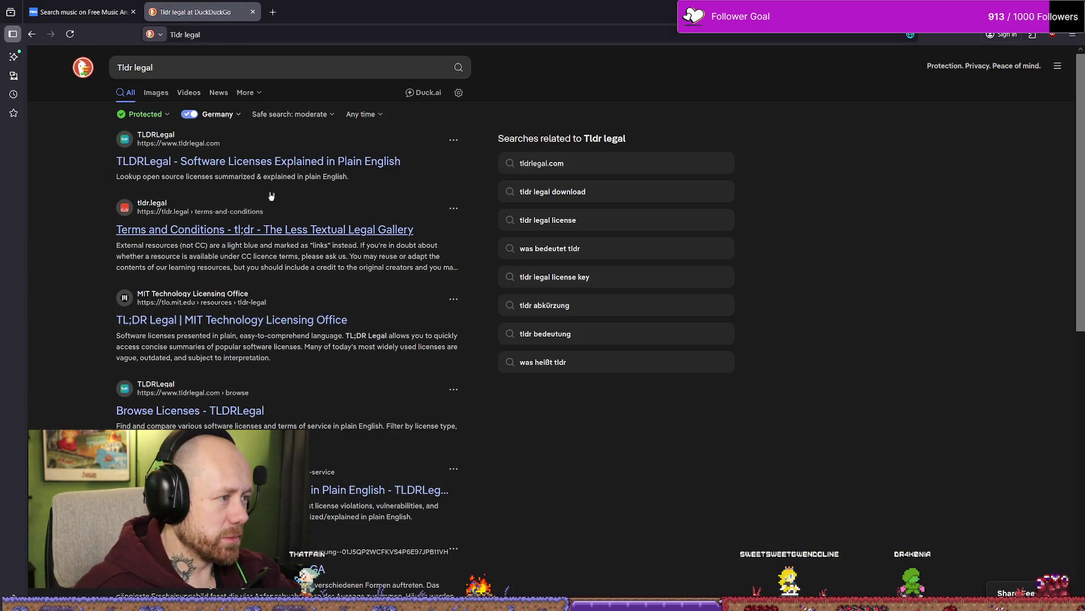
pyautogui.click(265, 161)
pyautogui.scroll(-3, 627, 243)
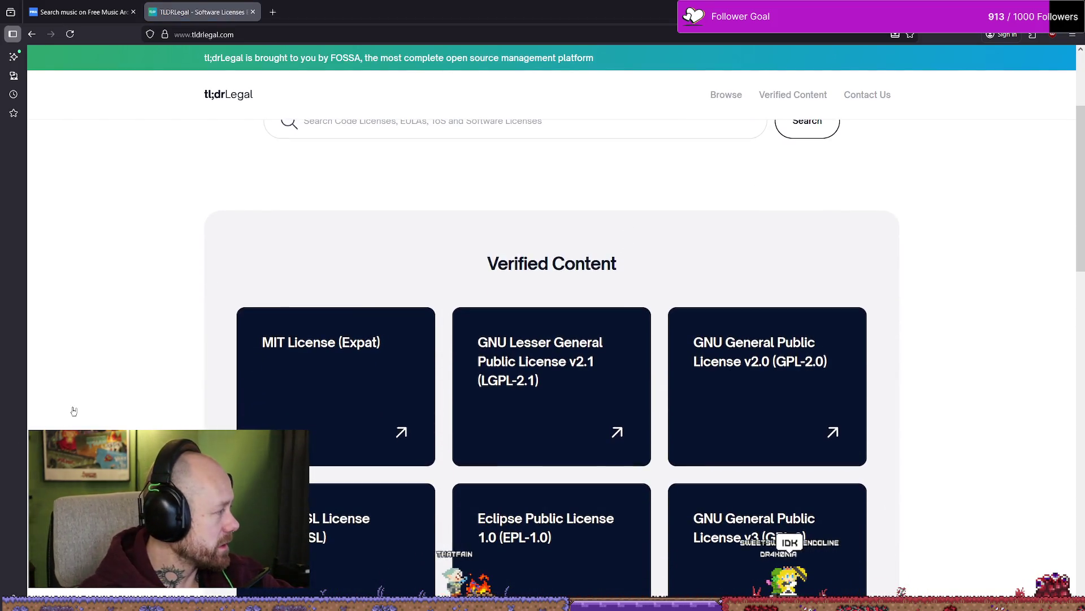
pyautogui.scroll(-4, 556, 375)
pyautogui.scroll(6, 995, 350)
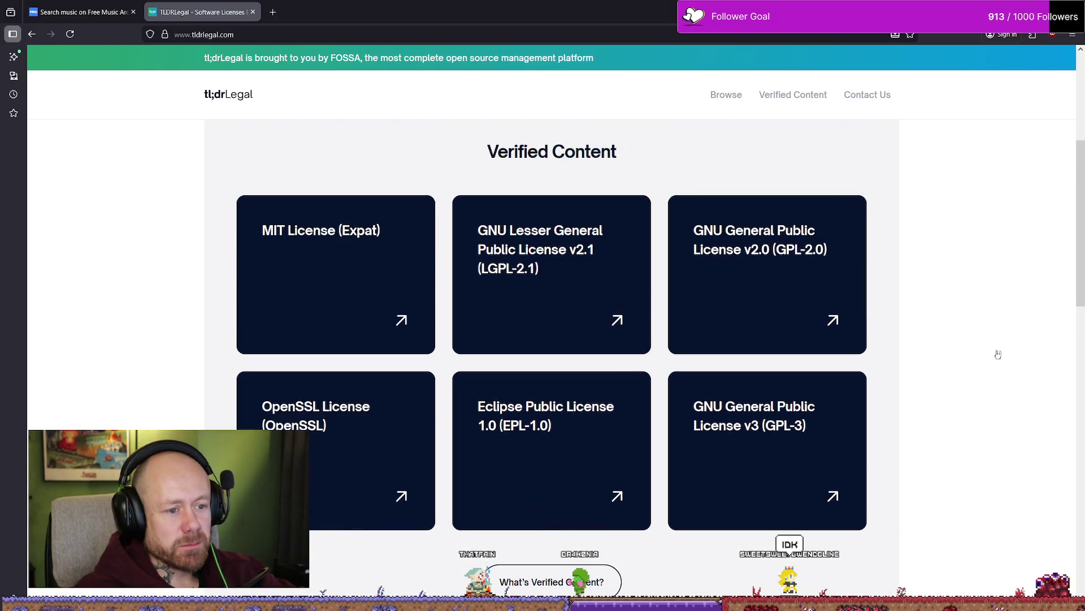
# Step: Browse the Verified Content cards, then go to the Browse Software Licenses page
pyautogui.scroll(-3, 999, 321)
pyautogui.scroll(-5, 998, 323)
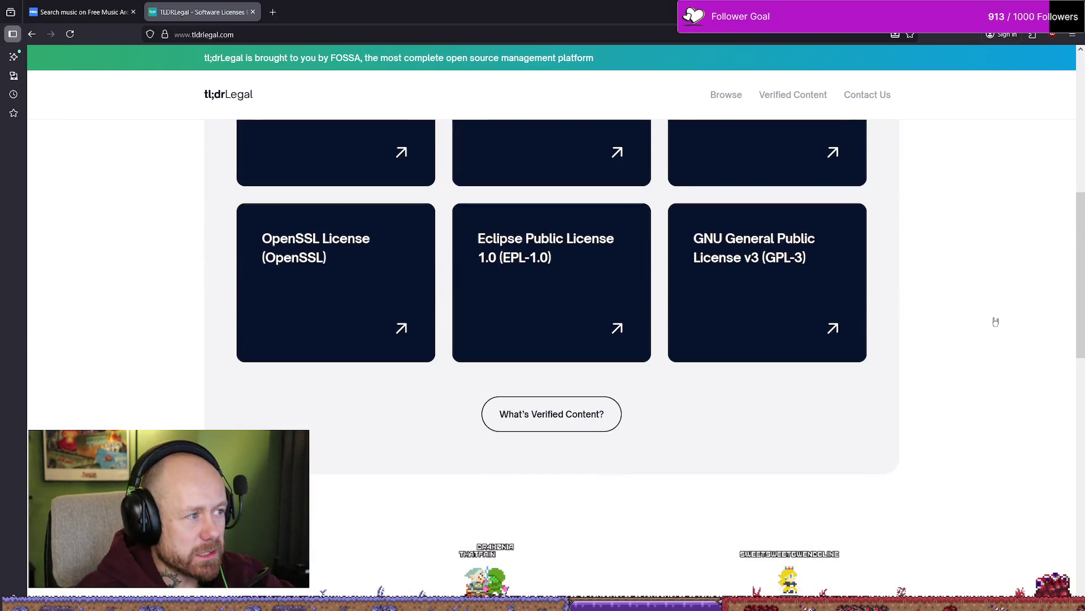
pyautogui.scroll(7, 996, 317)
pyautogui.scroll(-3, 997, 320)
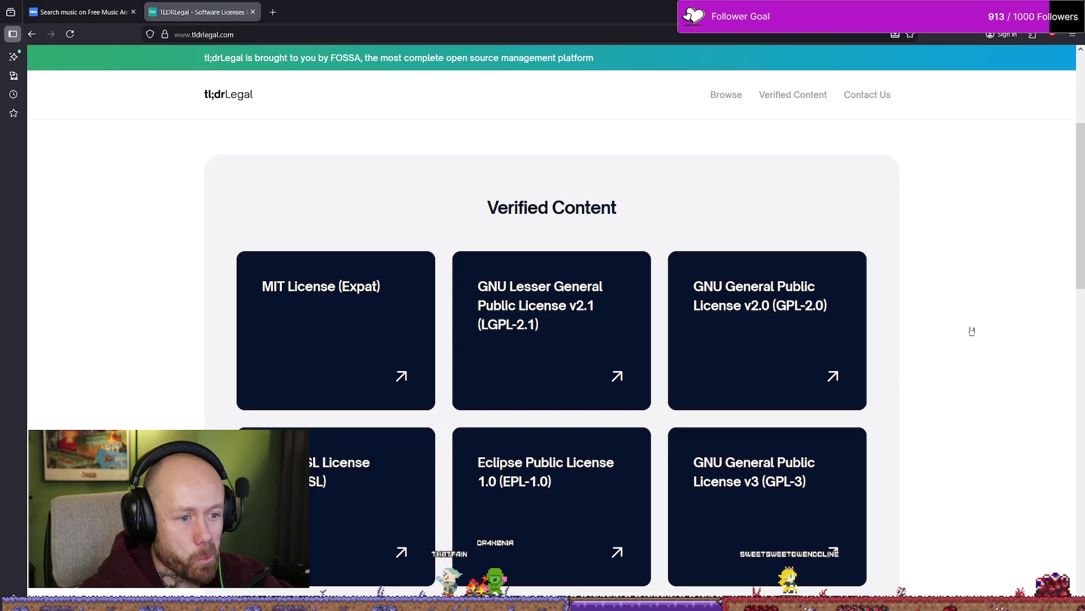
pyautogui.scroll(-3, 972, 330)
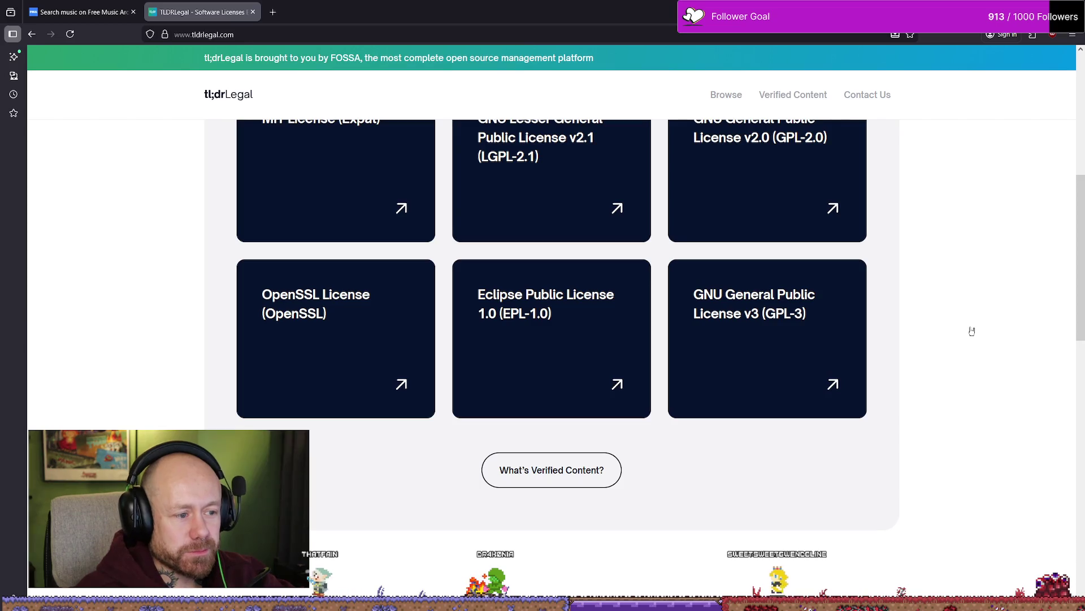
pyautogui.scroll(-3, 962, 330)
pyautogui.scroll(-5, 625, 322)
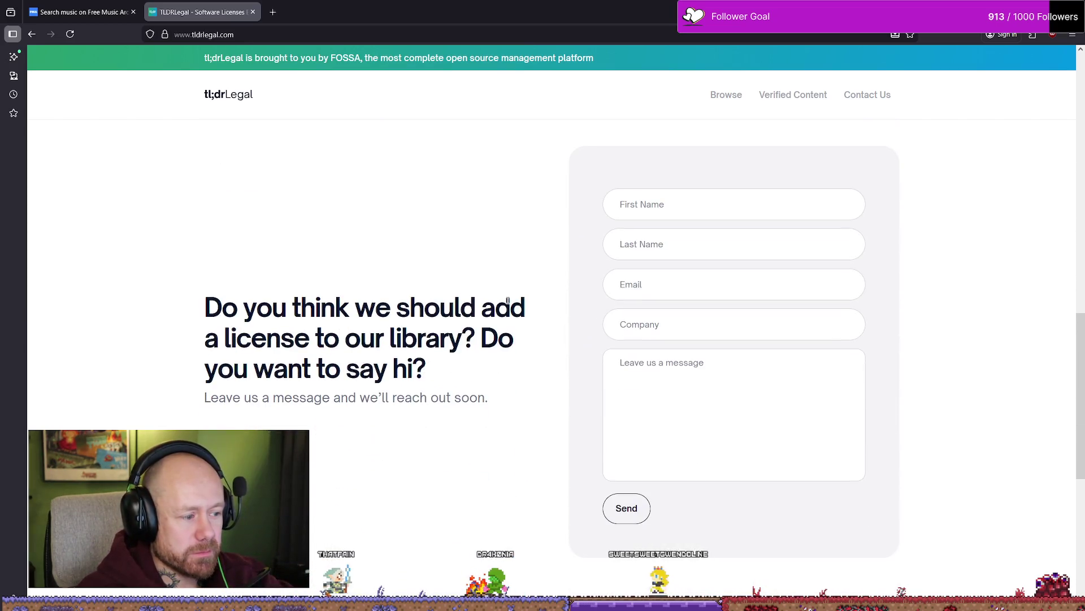
pyautogui.scroll(-7, 508, 301)
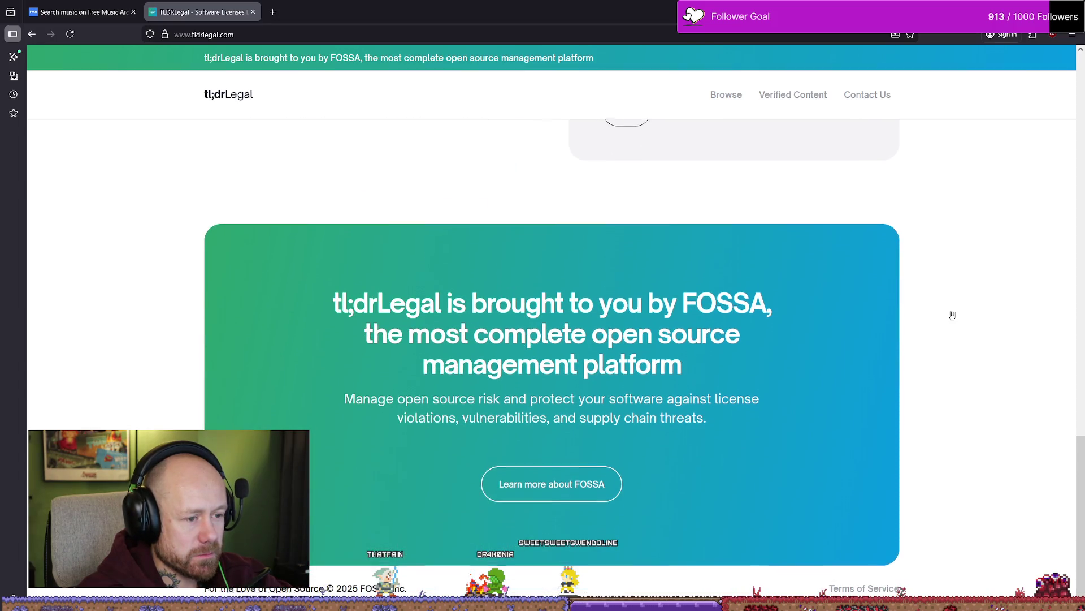
pyautogui.scroll(10, 877, 317)
pyautogui.scroll(5, 879, 313)
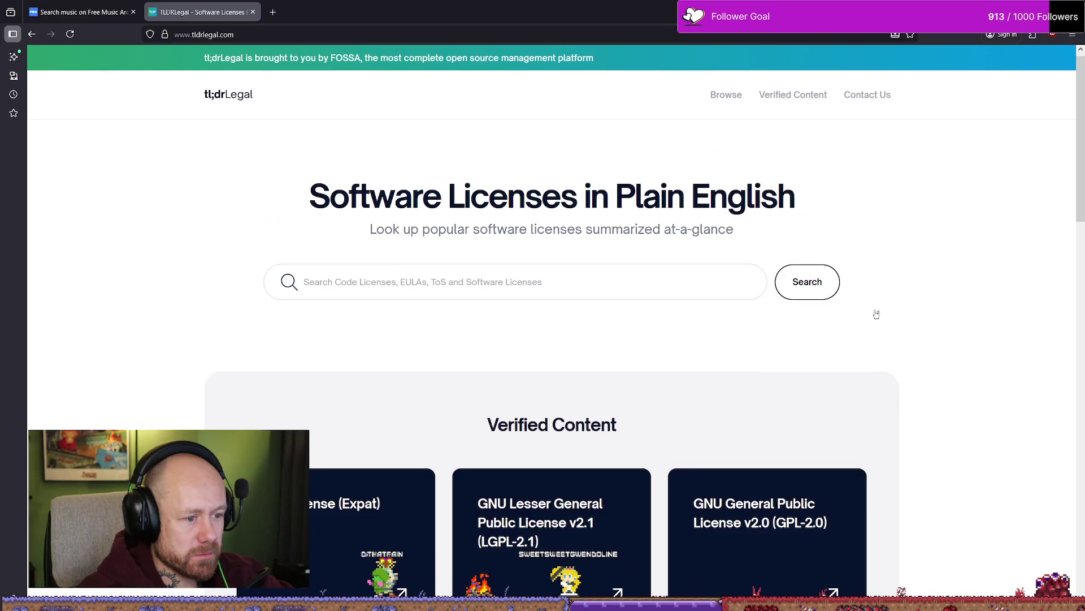
pyautogui.scroll(-4, 887, 311)
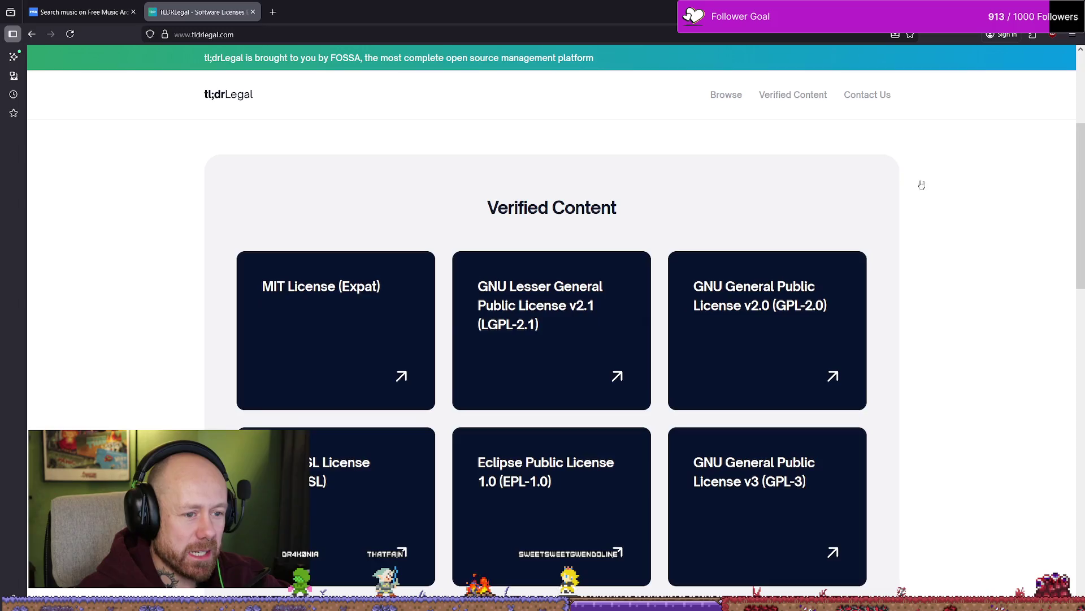
pyautogui.scroll(-3, 931, 209)
pyautogui.scroll(7, 941, 294)
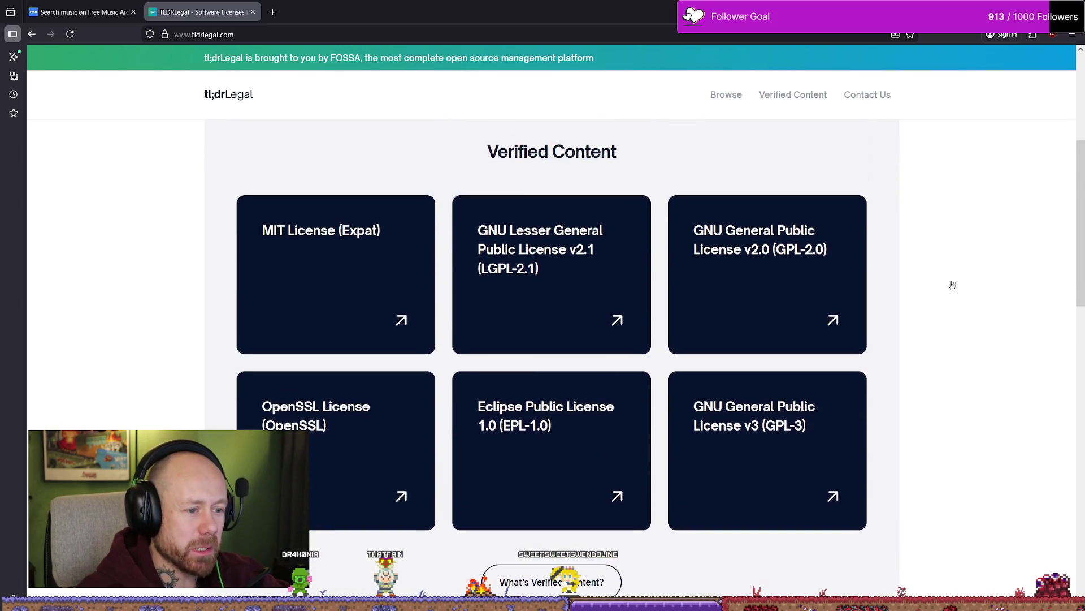
pyautogui.click(726, 96)
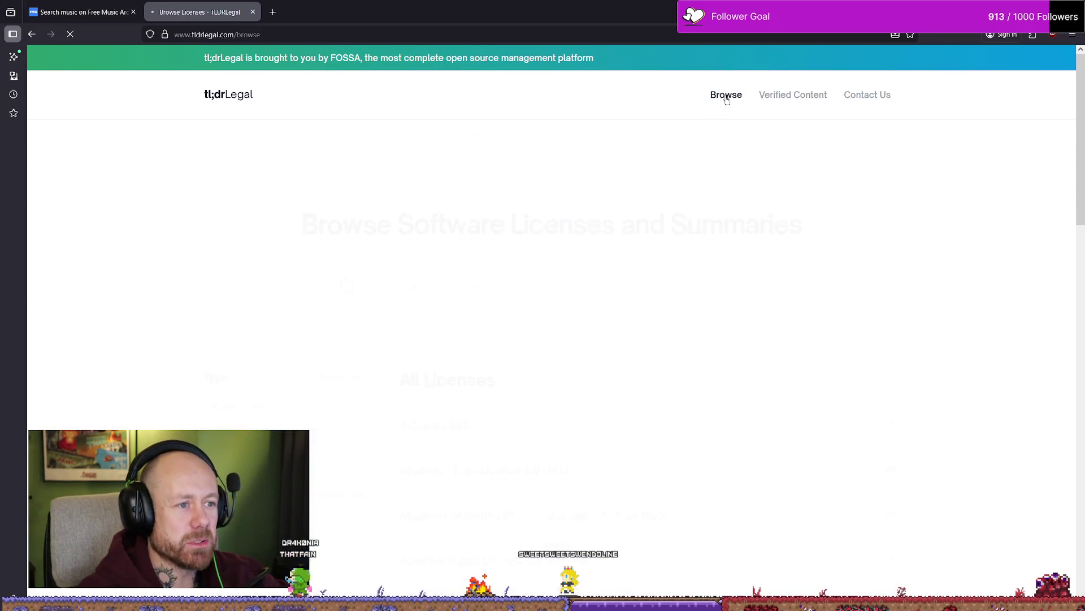
# Step: Search the licenses for 'public dom' and open the ODC Public Domain Dedication & License 1.0 summary
pyautogui.scroll(-4, 659, 274)
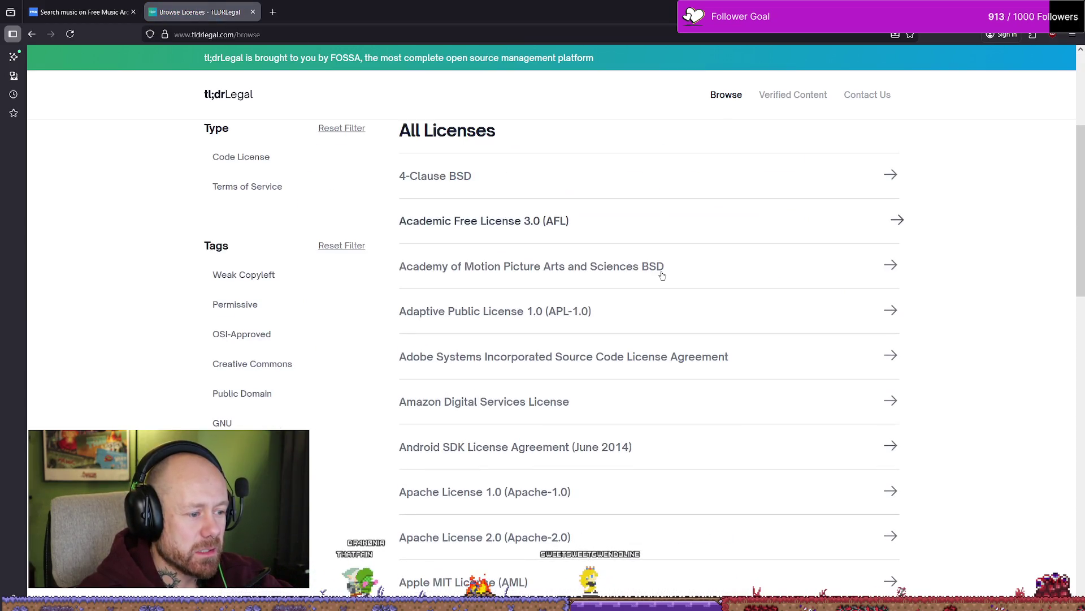
pyautogui.scroll(4, 644, 260)
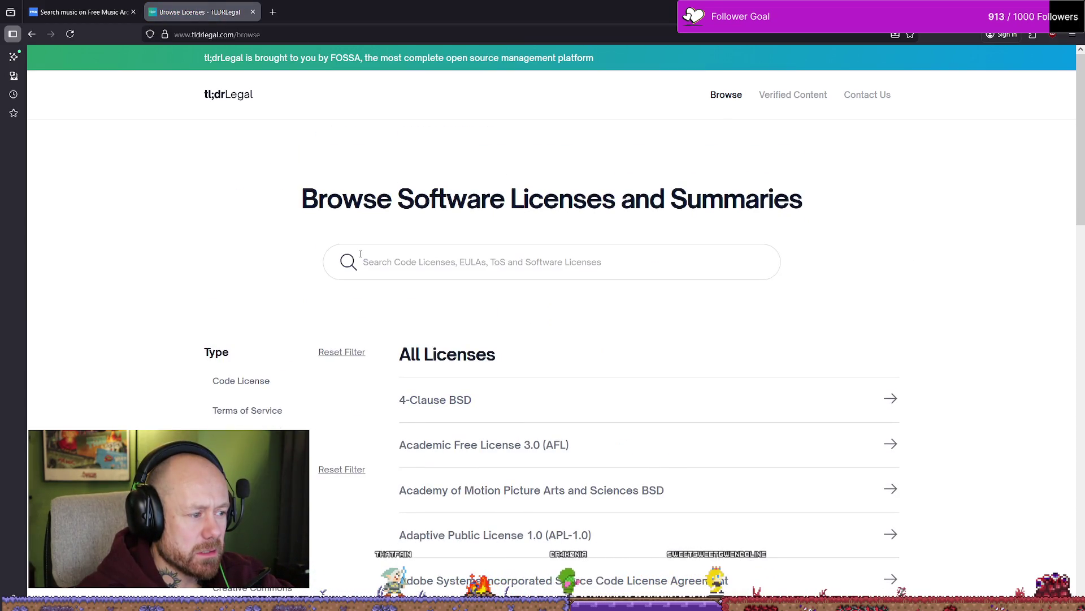
pyautogui.click(397, 265)
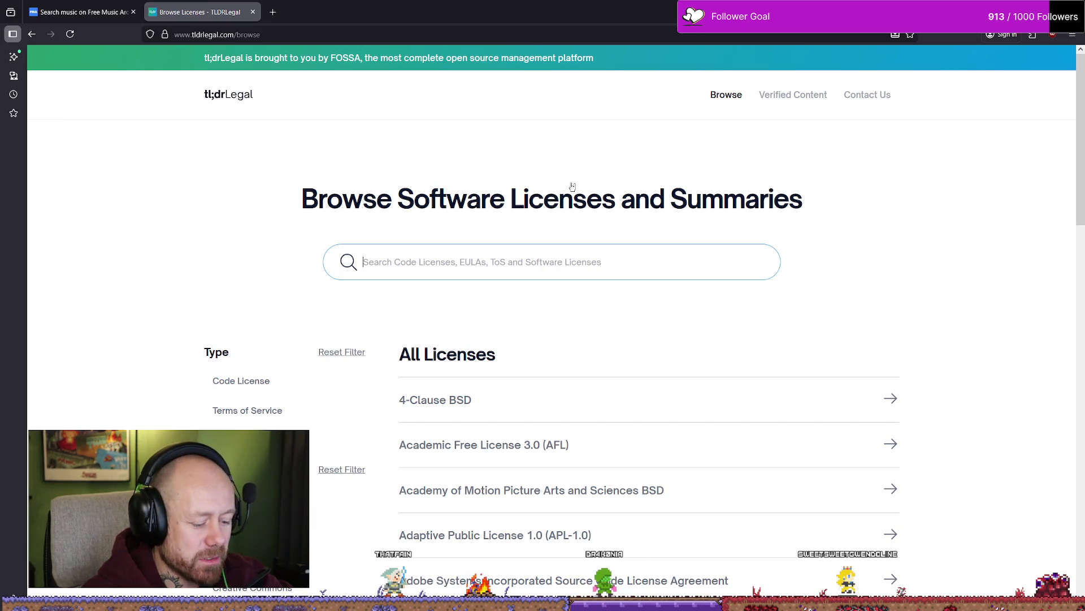
pyautogui.write('publi')
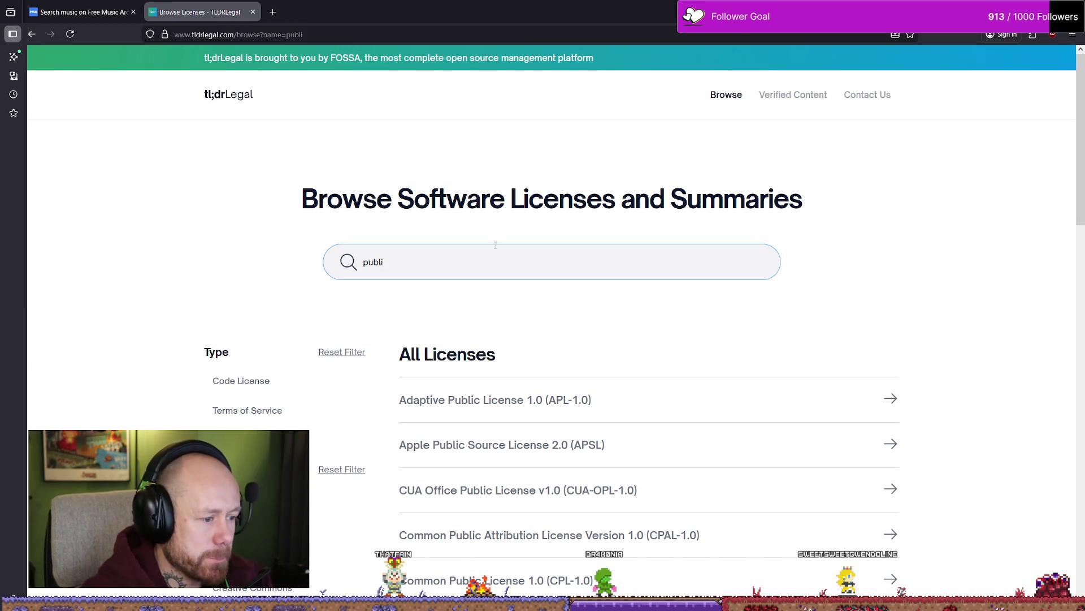
pyautogui.write('c dom')
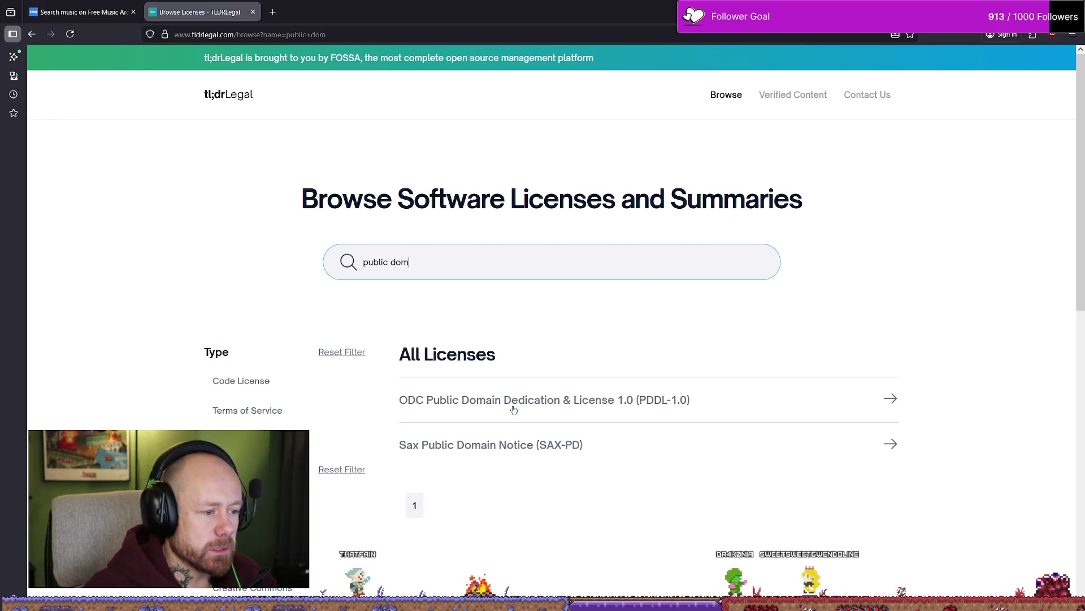
pyautogui.click(616, 407)
pyautogui.scroll(-3, 637, 342)
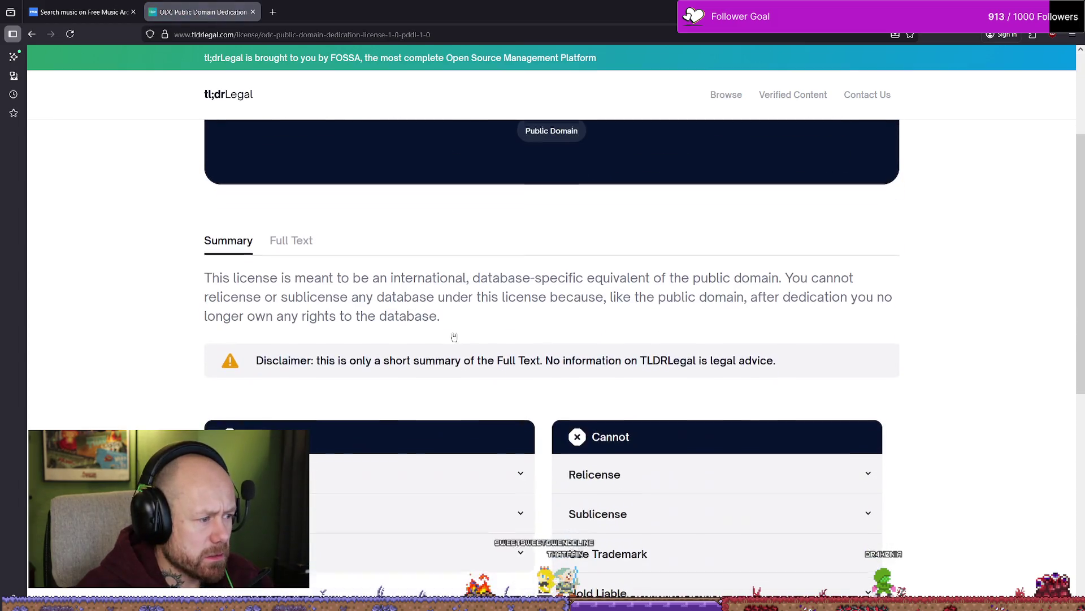
pyautogui.moveTo(371, 277); pyautogui.dragTo(494, 277)
pyautogui.click(498, 287)
pyautogui.doubleClick(596, 275)
pyautogui.click(573, 275)
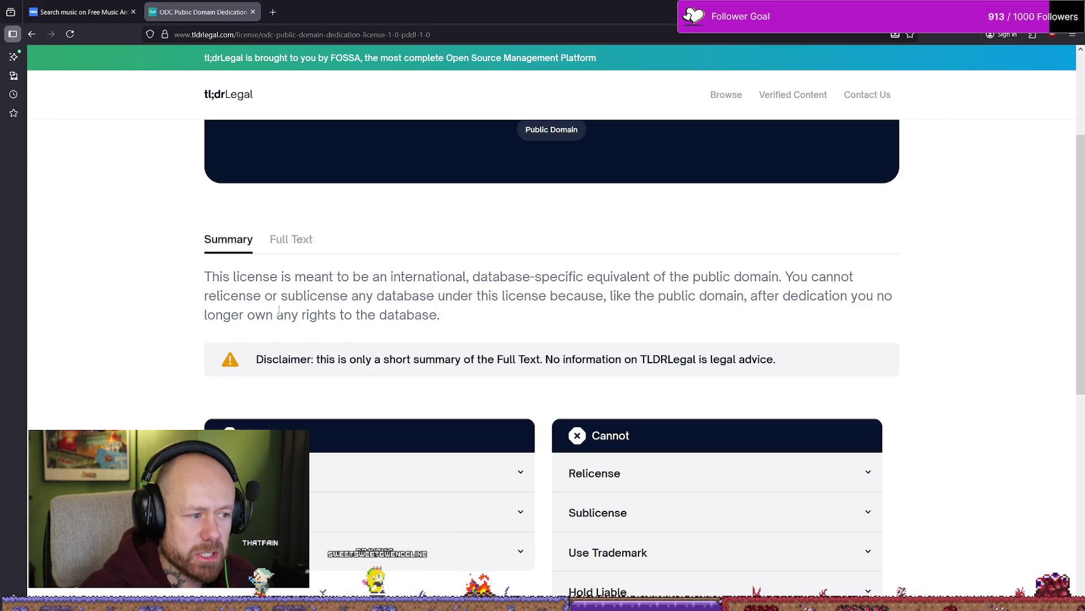
pyautogui.moveTo(256, 315)
pyautogui.mouseDown()
pyautogui.moveTo(422, 315)
pyautogui.moveTo(351, 296)
pyautogui.mouseUp()
pyautogui.click(340, 316)
pyautogui.click(430, 316)
pyautogui.click(579, 308)
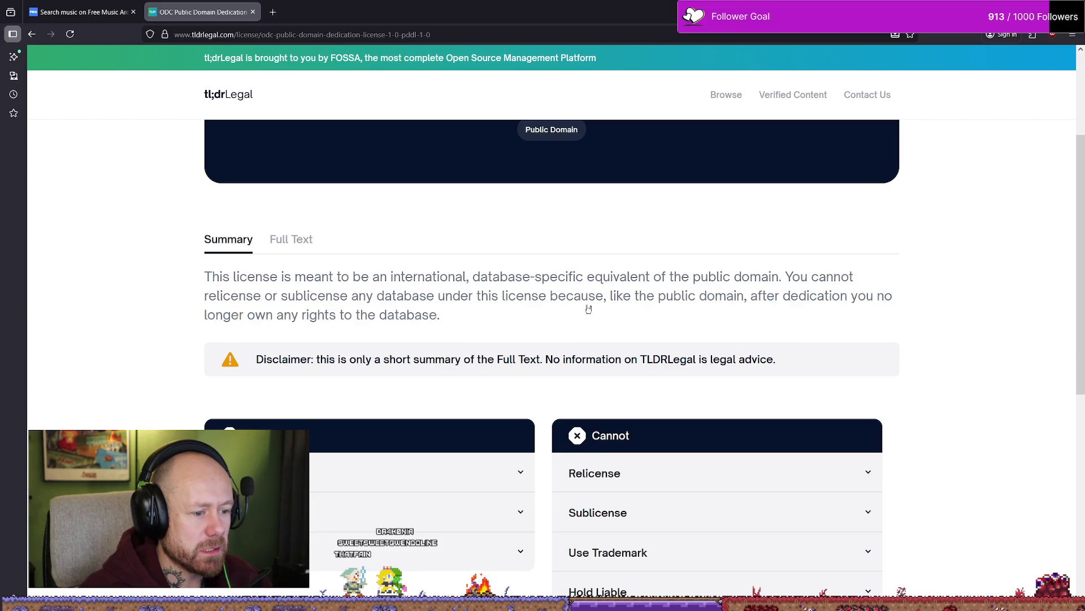
pyautogui.scroll(-2, 342, 307)
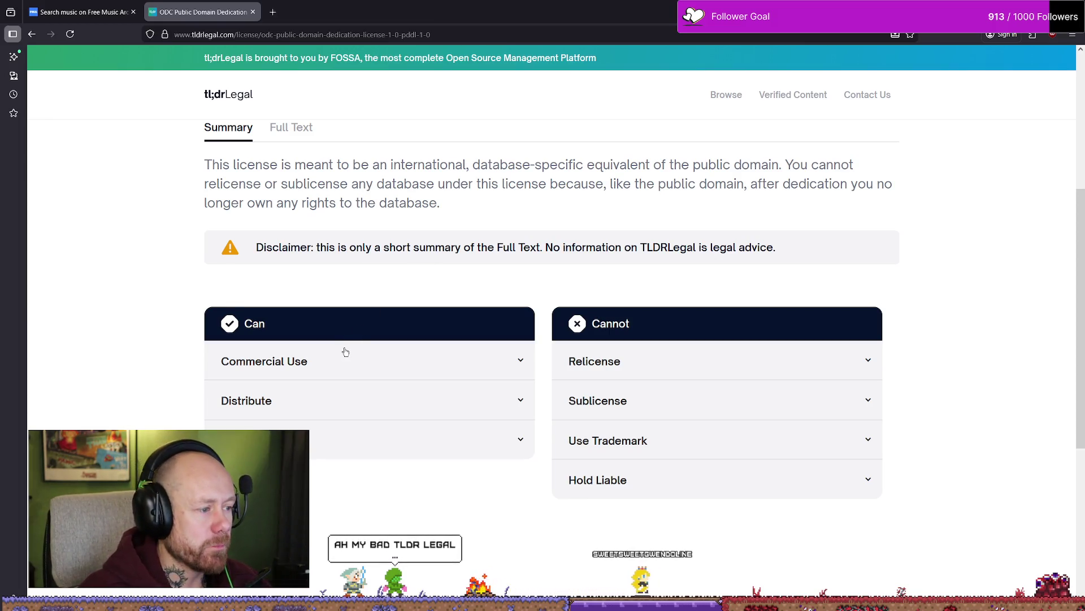
pyautogui.click(307, 363)
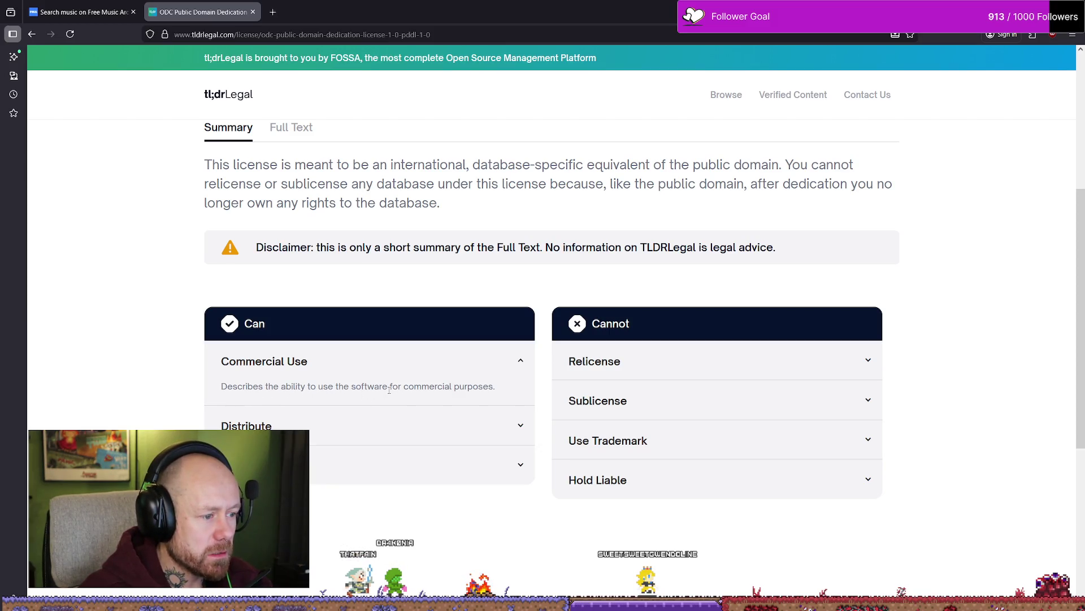
pyautogui.click(297, 378)
pyautogui.click(277, 404)
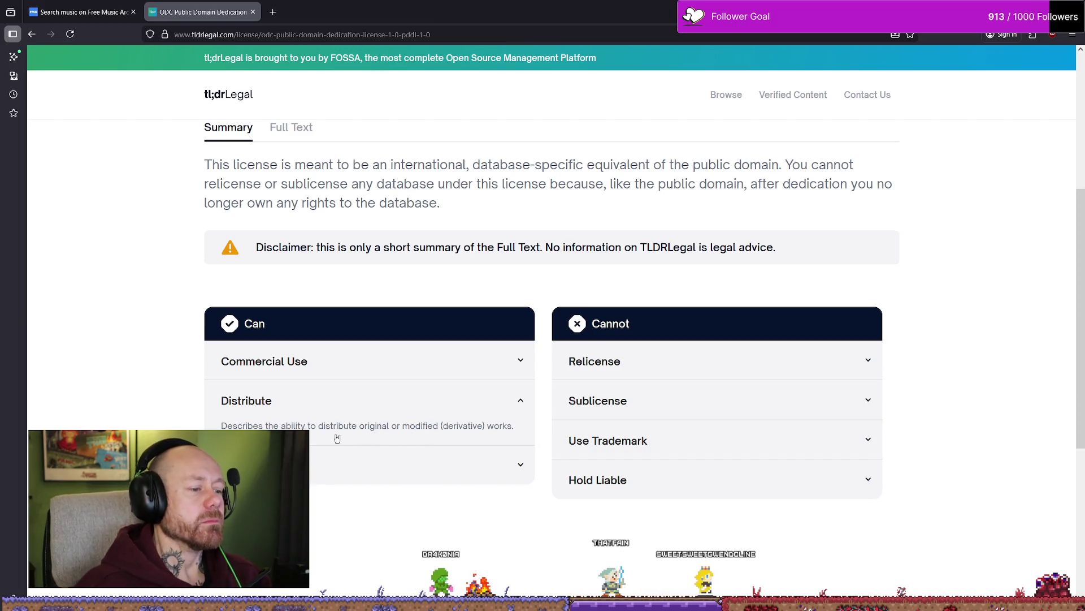
pyautogui.click(328, 465)
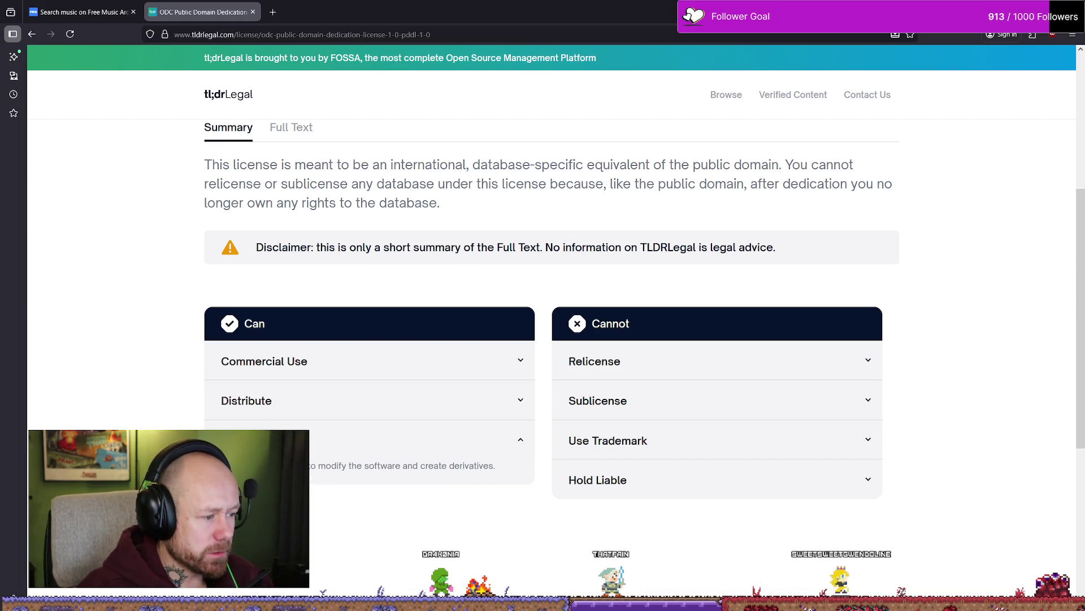
pyautogui.click(633, 361)
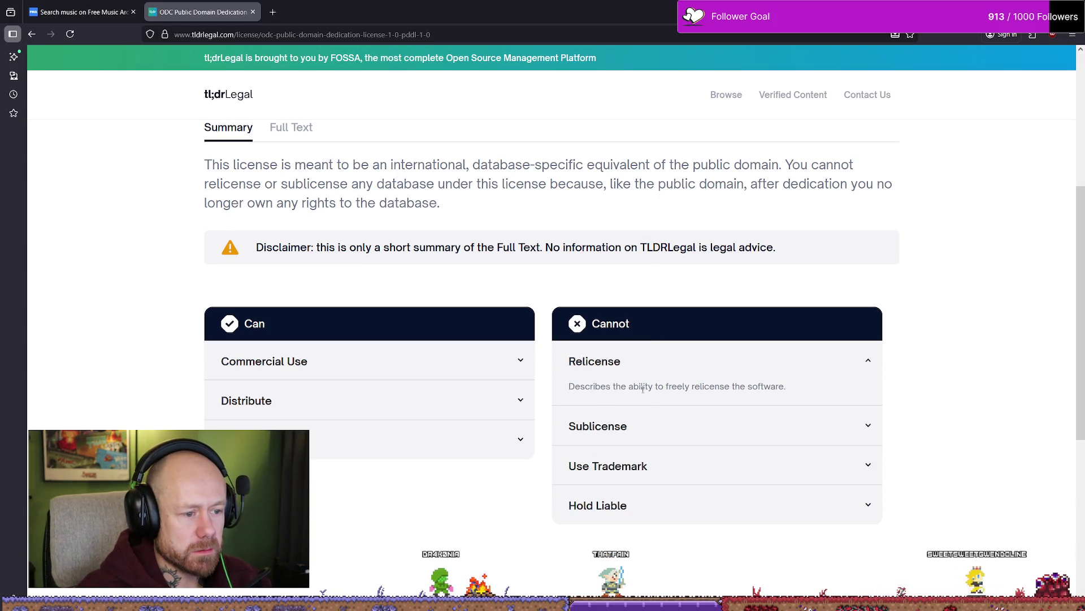
pyautogui.click(619, 375)
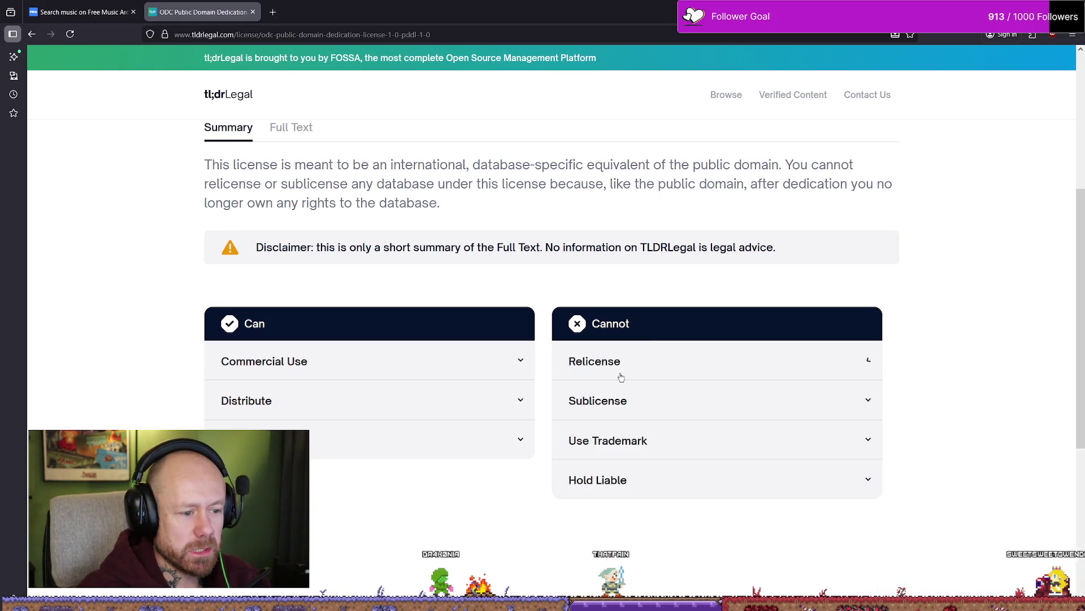
pyautogui.click(620, 406)
pyautogui.click(628, 463)
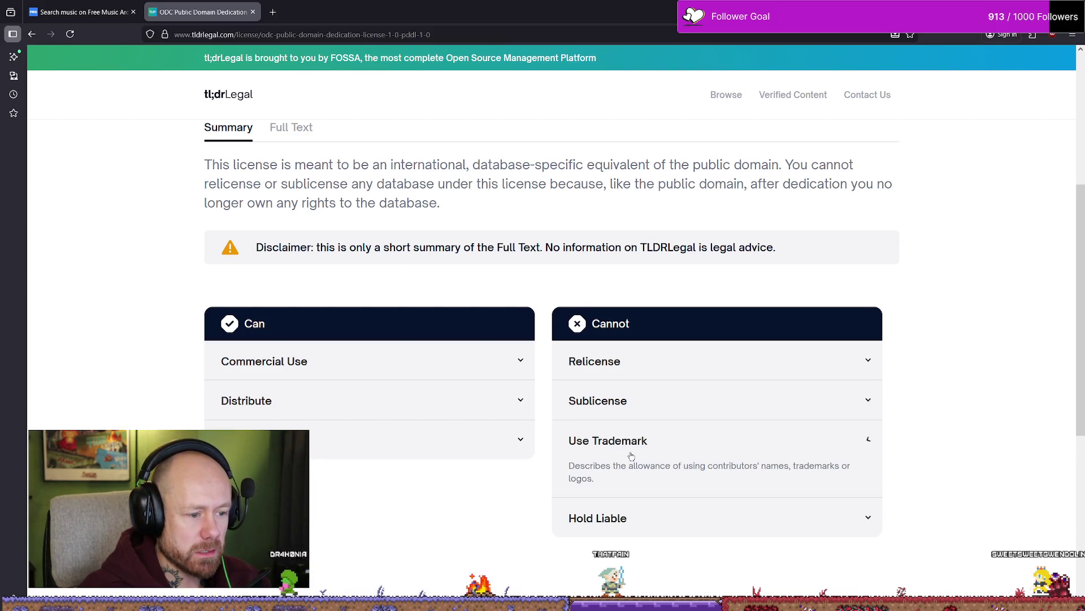
pyautogui.click(635, 443)
pyautogui.click(681, 480)
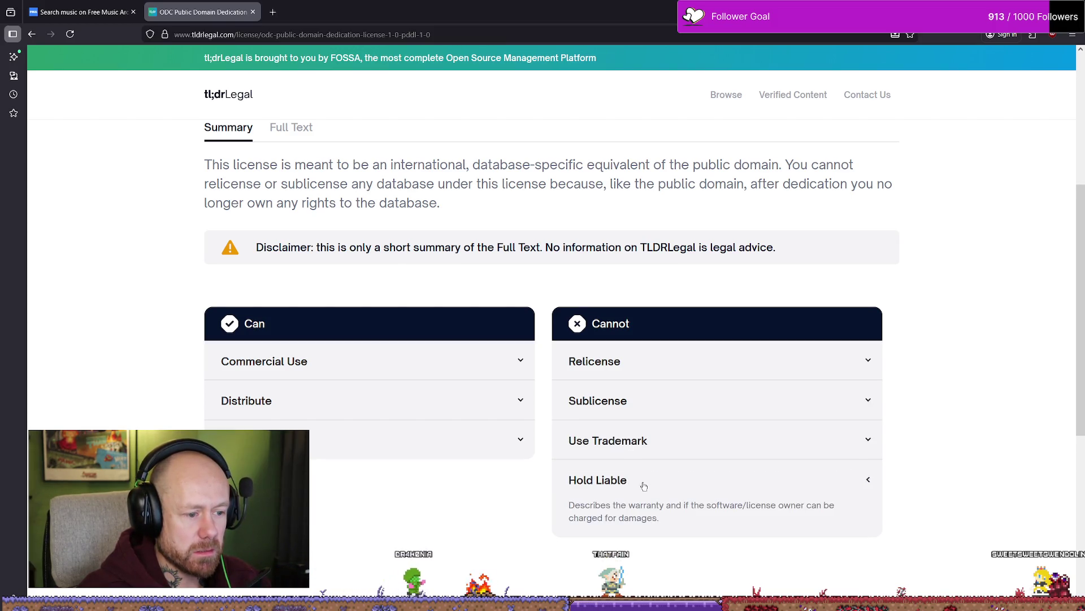
pyautogui.click(681, 480)
pyautogui.scroll(3, 419, 388)
pyautogui.scroll(-3, 419, 388)
pyautogui.scroll(5, 368, 388)
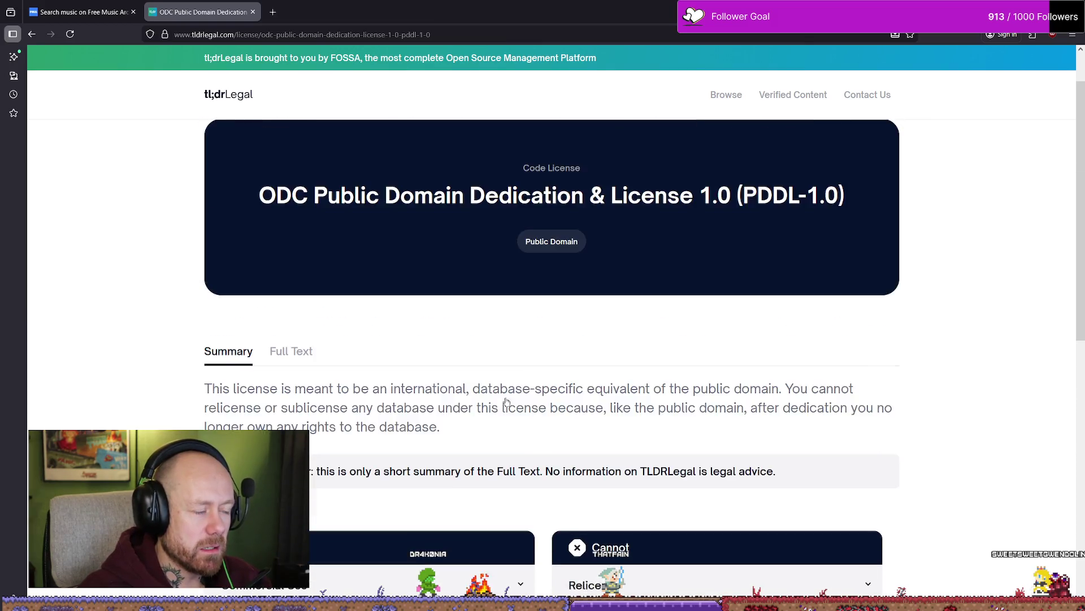
pyautogui.moveTo(309, 251); pyautogui.dragTo(544, 252)
# Step: Return to the metal results and open the GIGA METAL download notice
pyautogui.click(35, 10)
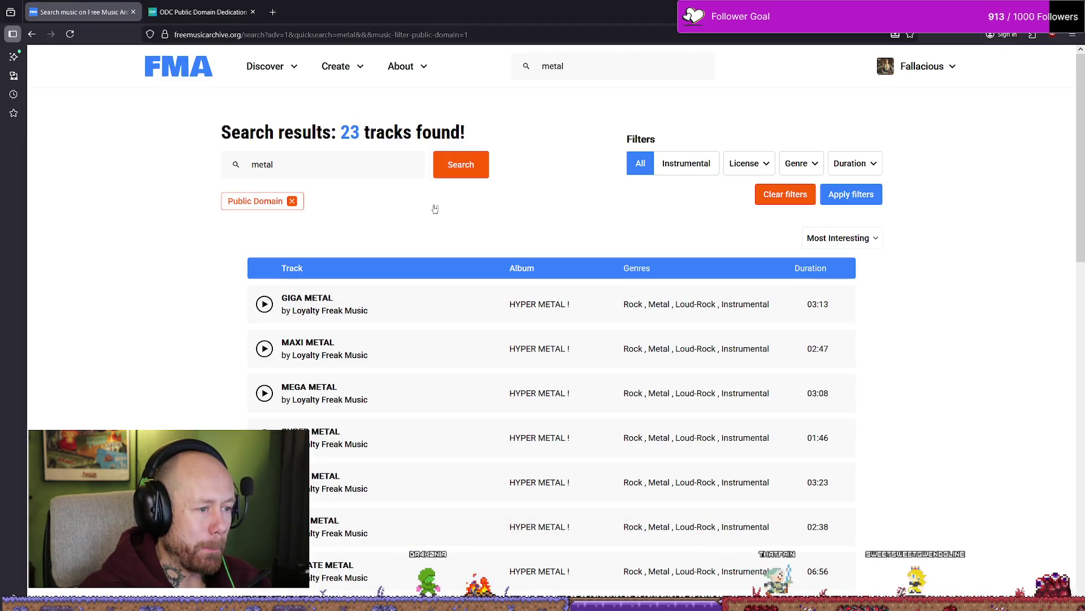
pyautogui.moveTo(409, 310)
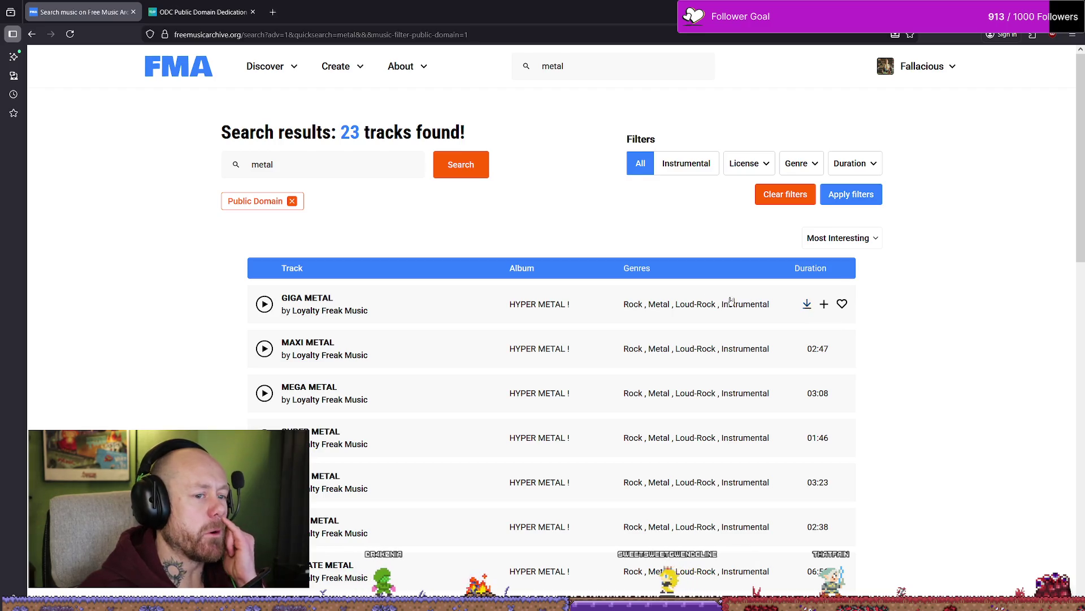
pyautogui.click(808, 305)
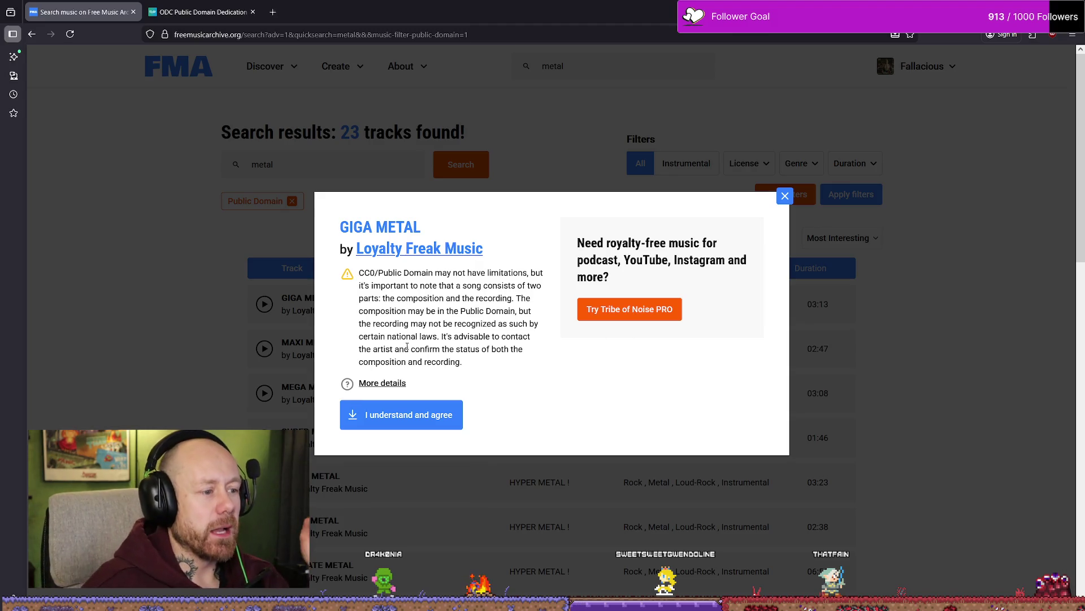
pyautogui.moveTo(465, 368)
pyautogui.mouseDown()
pyautogui.moveTo(359, 333)
pyautogui.moveTo(361, 270)
pyautogui.mouseUp()
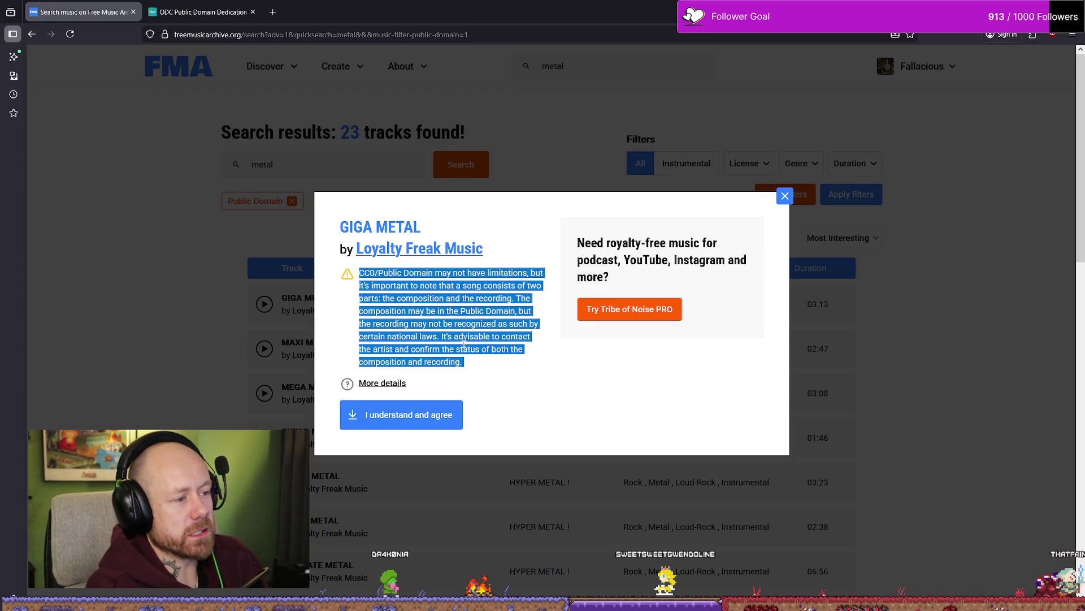
pyautogui.click(524, 333)
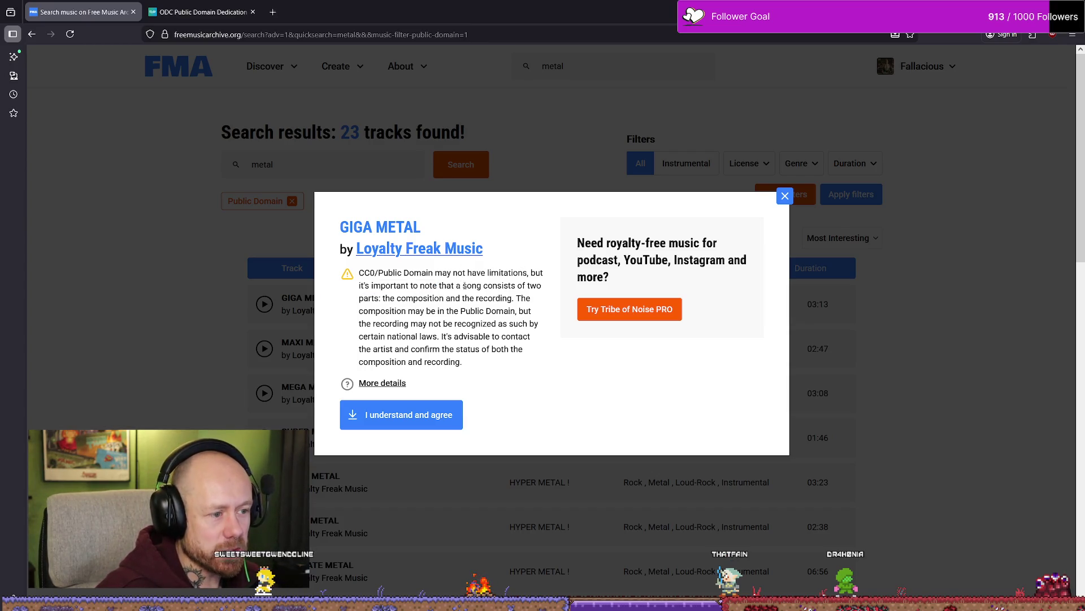
# Step: Read the CC0 warning, then open the full CC0 1.0 Universal deed on Creative Commons
pyautogui.moveTo(380, 298)
pyautogui.mouseDown()
pyautogui.moveTo(360, 273)
pyautogui.moveTo(431, 298)
pyautogui.moveTo(514, 298)
pyautogui.mouseUp()
pyautogui.click(513, 298)
pyautogui.moveTo(450, 310)
pyautogui.mouseDown()
pyautogui.moveTo(364, 310)
pyautogui.moveTo(464, 323)
pyautogui.mouseUp()
pyautogui.click(466, 309)
pyautogui.click(462, 327)
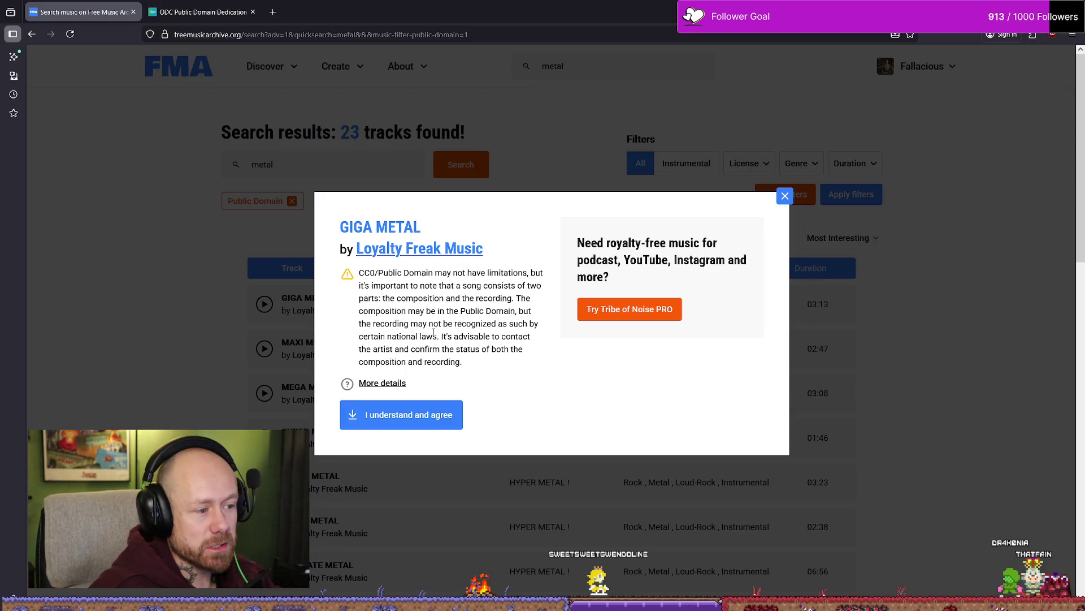
pyautogui.moveTo(437, 337)
pyautogui.mouseDown()
pyautogui.moveTo(426, 323)
pyautogui.moveTo(492, 311)
pyautogui.mouseUp()
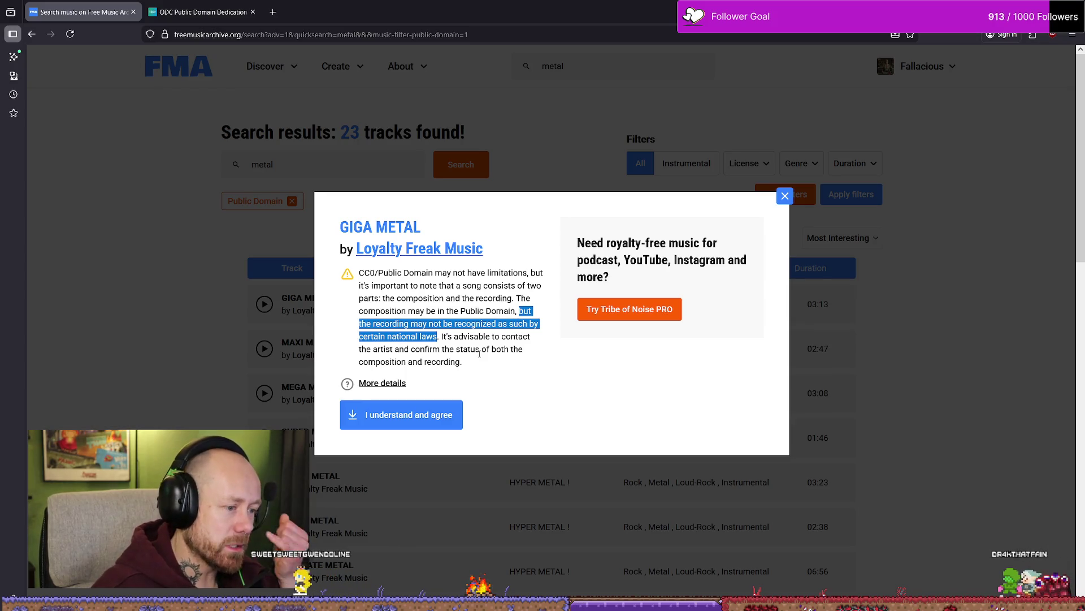
pyautogui.click(370, 383)
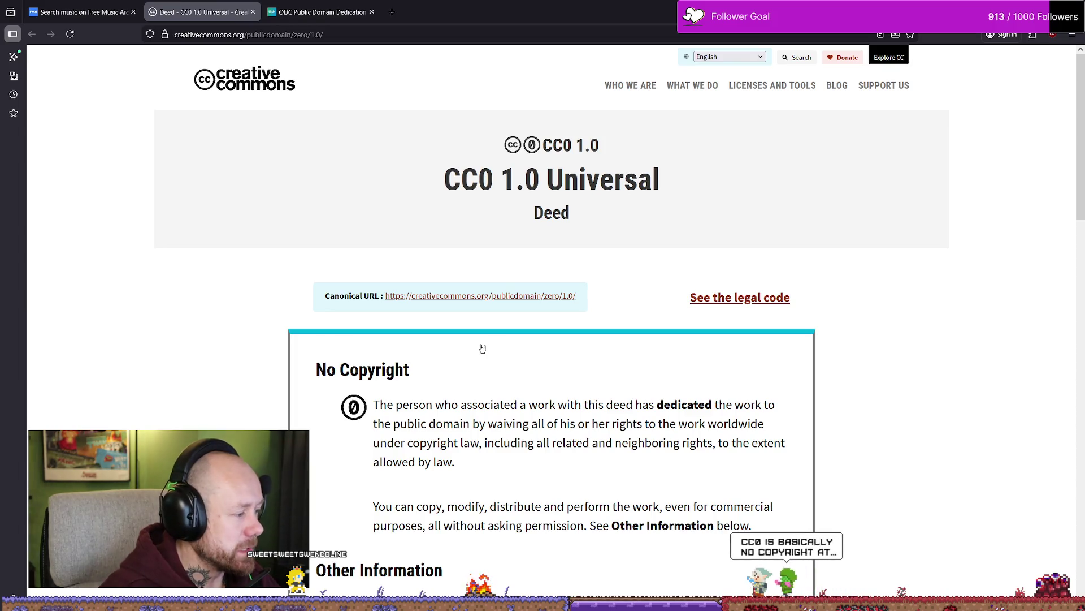
# Step: Read through the CC0 1.0 Universal deed, then return to the Free Music Archive tab
pyautogui.scroll(-1, 486, 338)
pyautogui.scroll(-2, 486, 338)
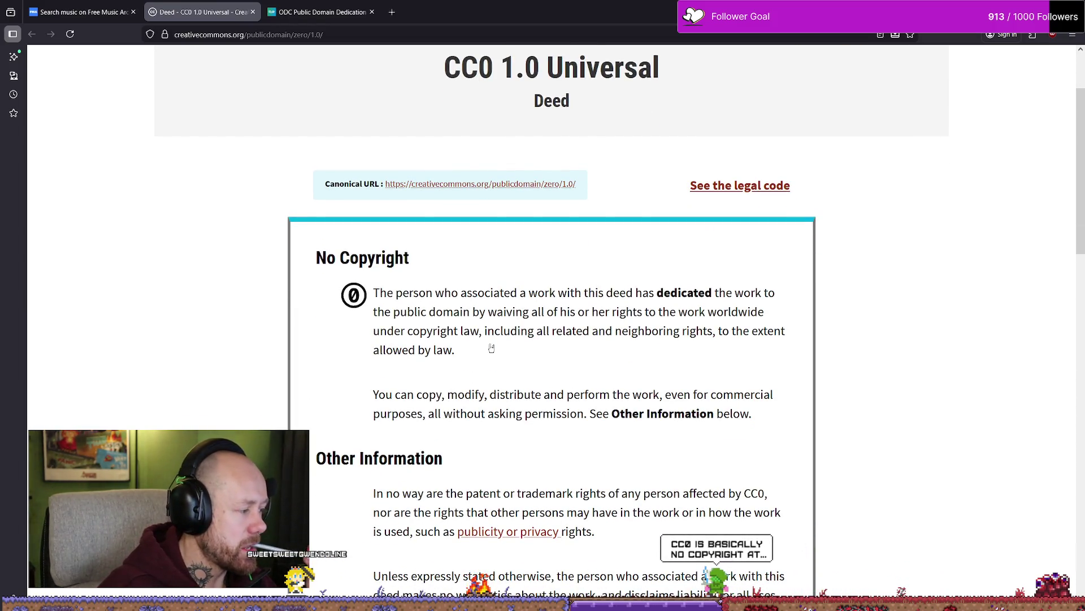
pyautogui.scroll(-6, 490, 350)
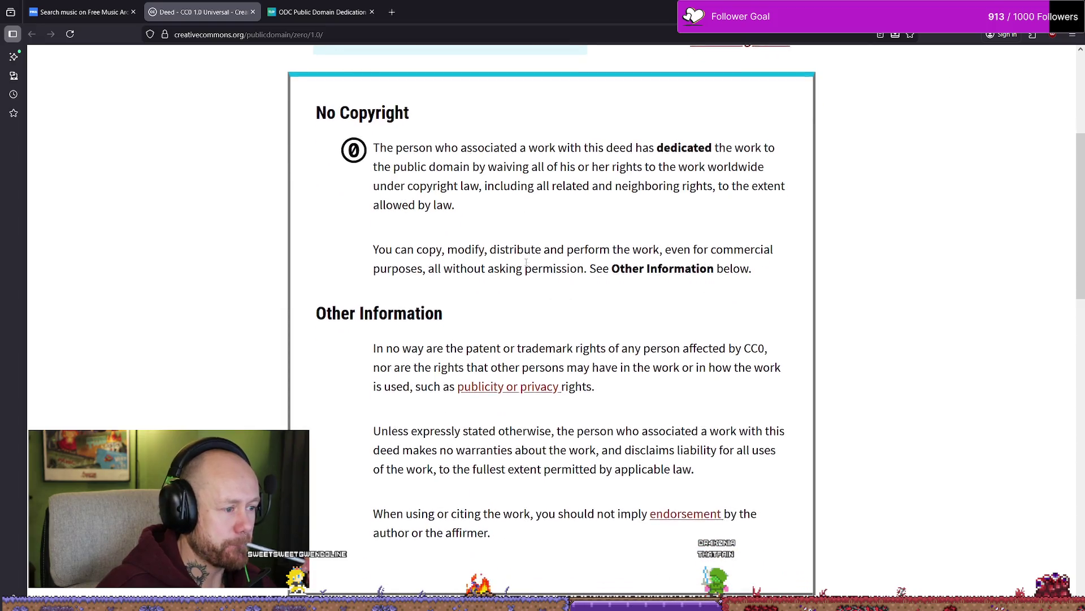
pyautogui.scroll(-10, 523, 263)
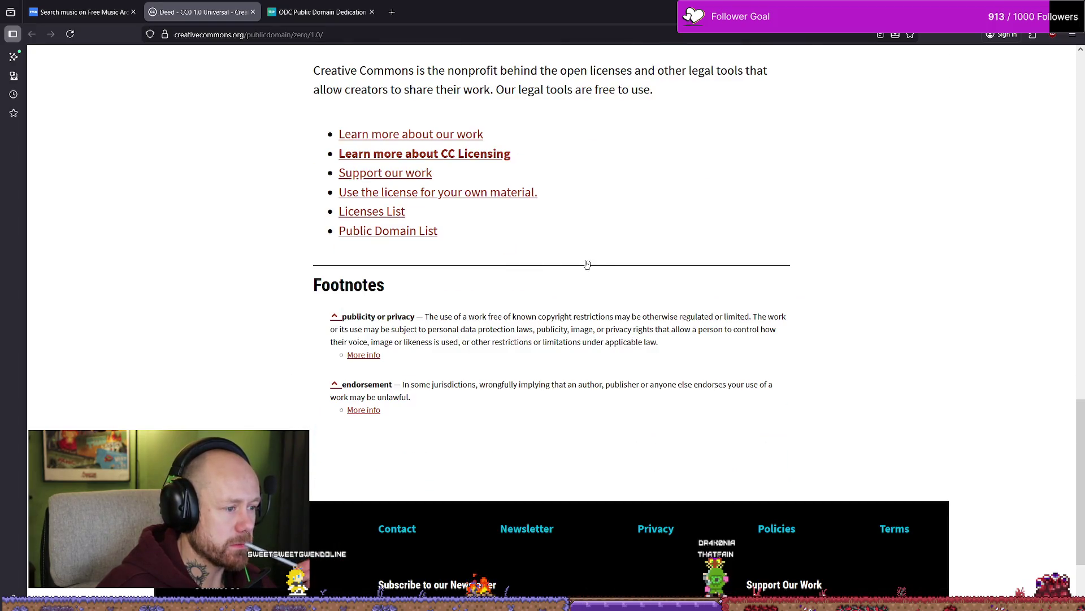
pyautogui.scroll(3, 579, 266)
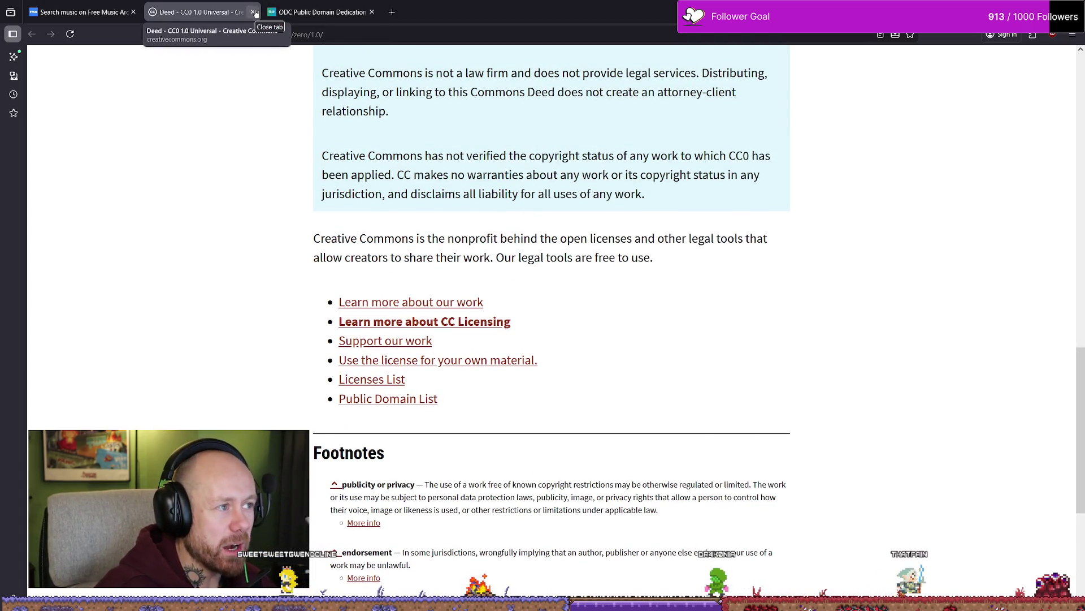
pyautogui.scroll(6, 481, 294)
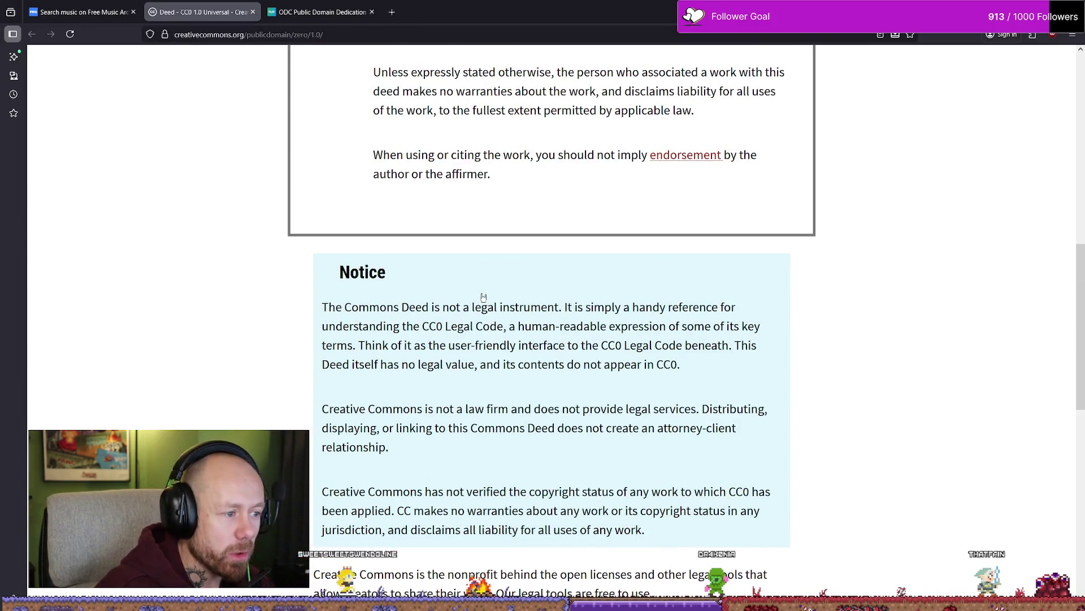
pyautogui.scroll(10, 483, 296)
pyautogui.click(141, 15)
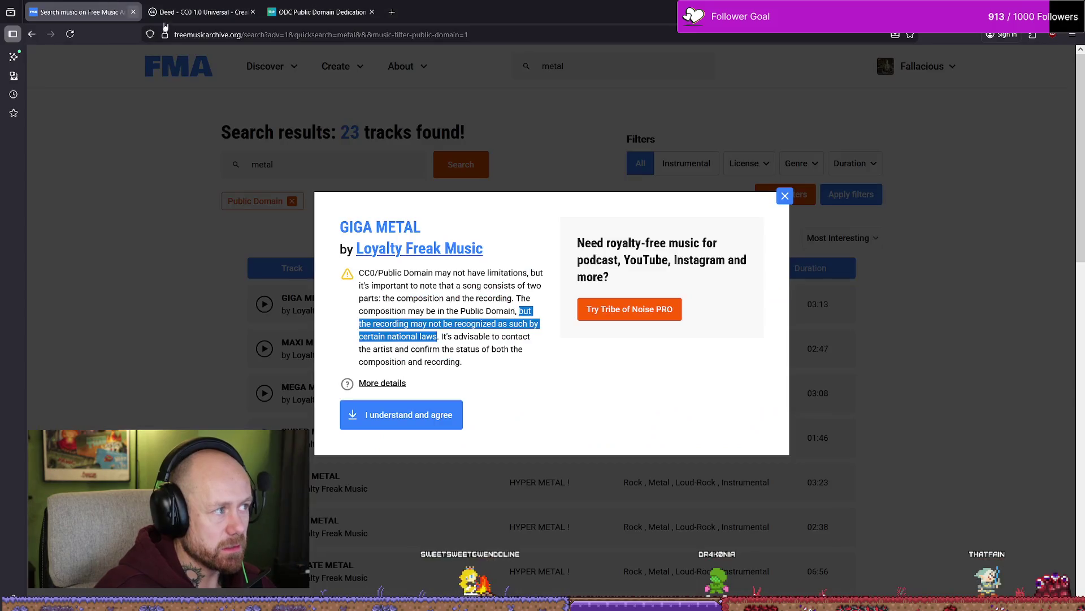
# Step: Dismiss the GIGA METAL notice and look through the 23 Public Domain metal results
pyautogui.click(791, 195)
pyautogui.scroll(-5, 610, 237)
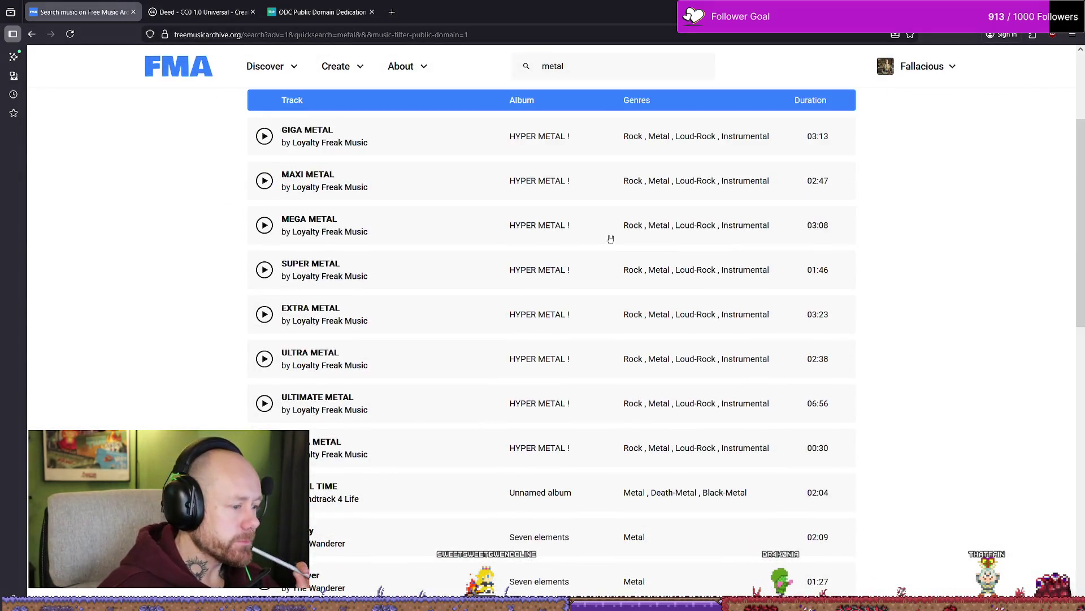
pyautogui.scroll(-2, 599, 228)
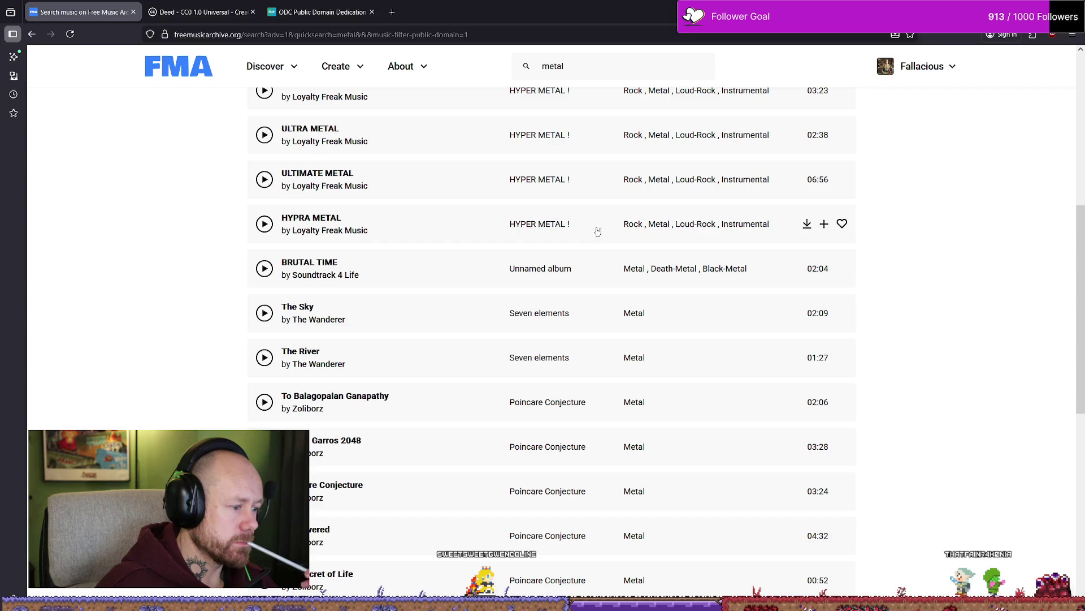
pyautogui.scroll(-2, 598, 230)
pyautogui.scroll(-4, 597, 231)
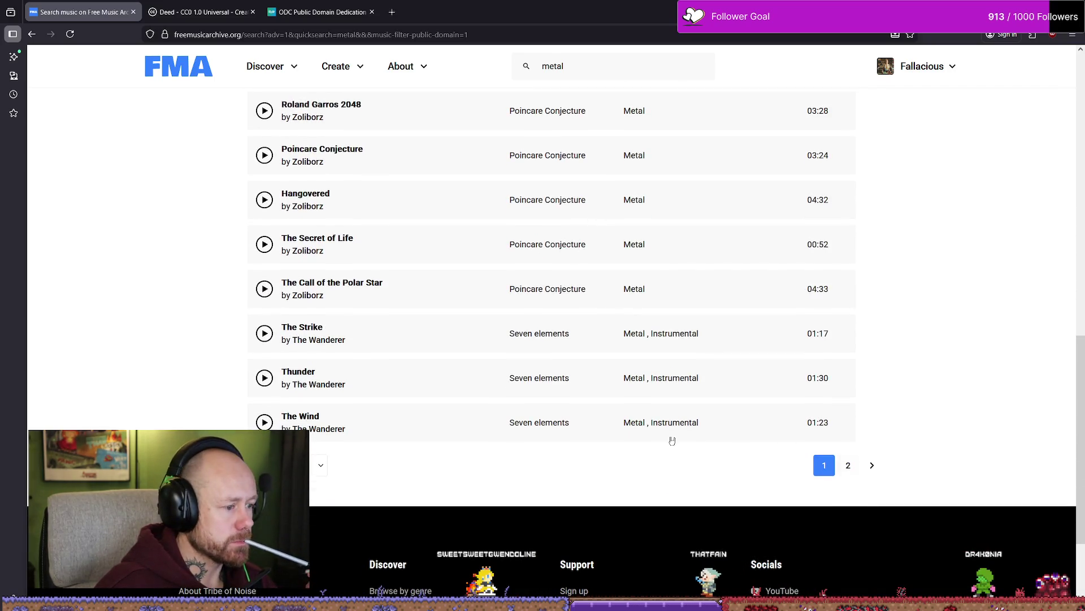
pyautogui.scroll(15, 566, 362)
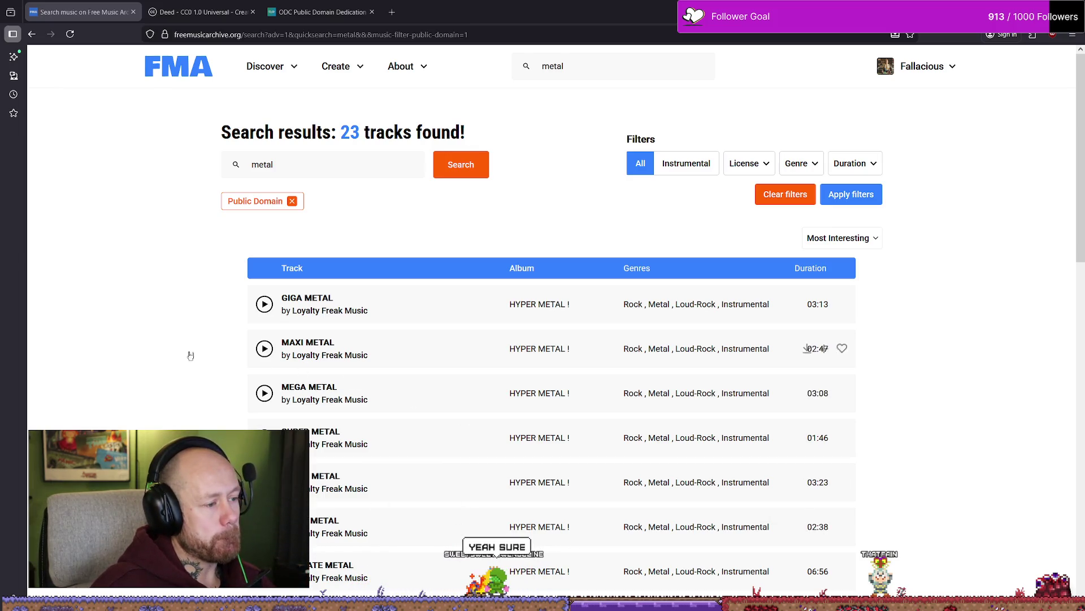
pyautogui.scroll(-2, 161, 367)
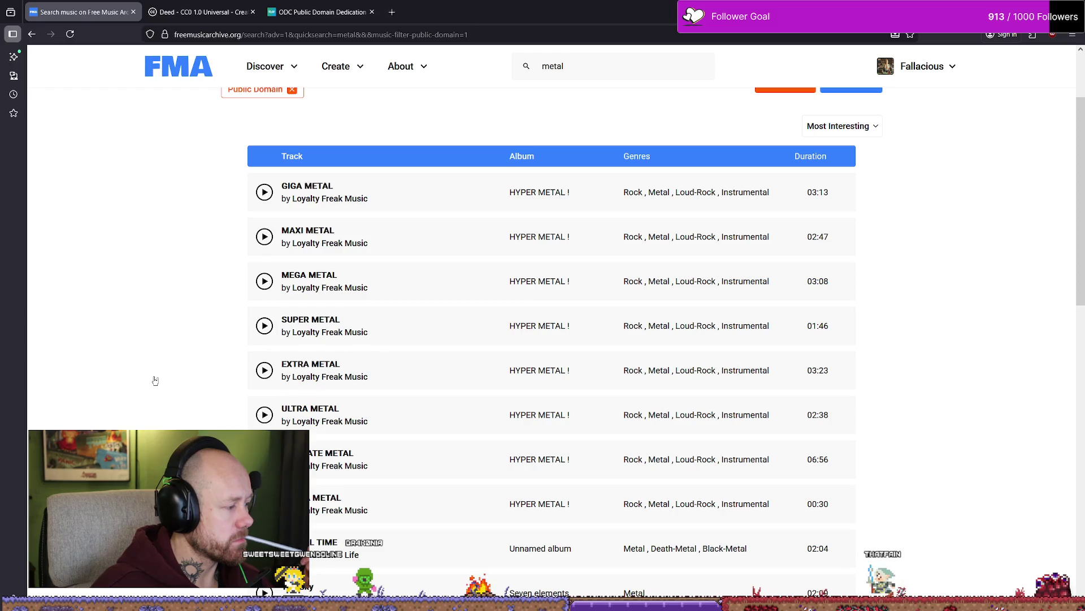
pyautogui.scroll(-5, 155, 381)
pyautogui.scroll(-3, 154, 380)
pyautogui.scroll(10, 152, 378)
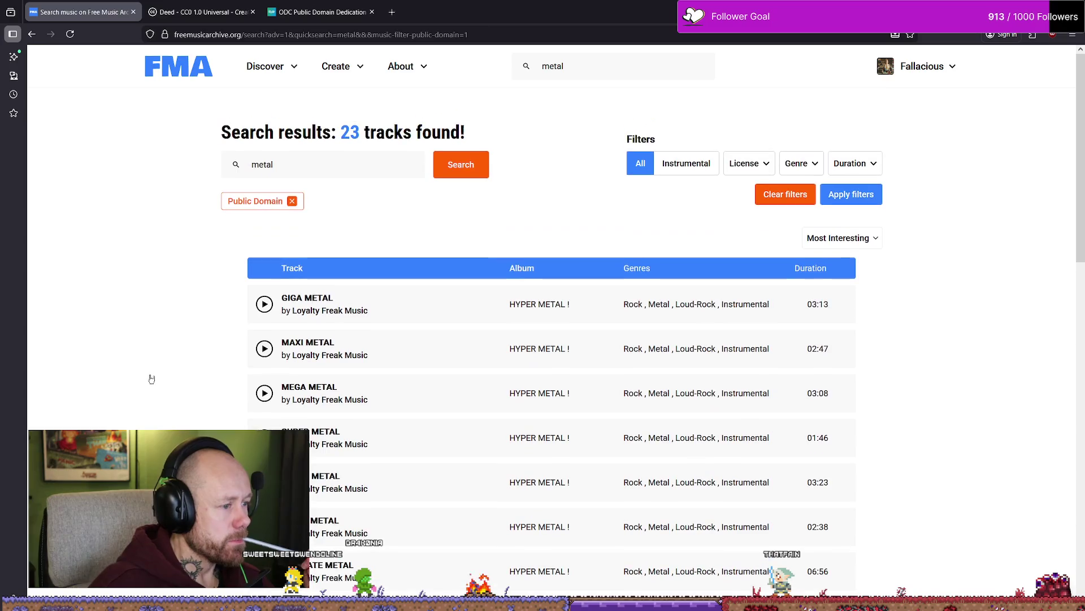
pyautogui.scroll(-6, 152, 373)
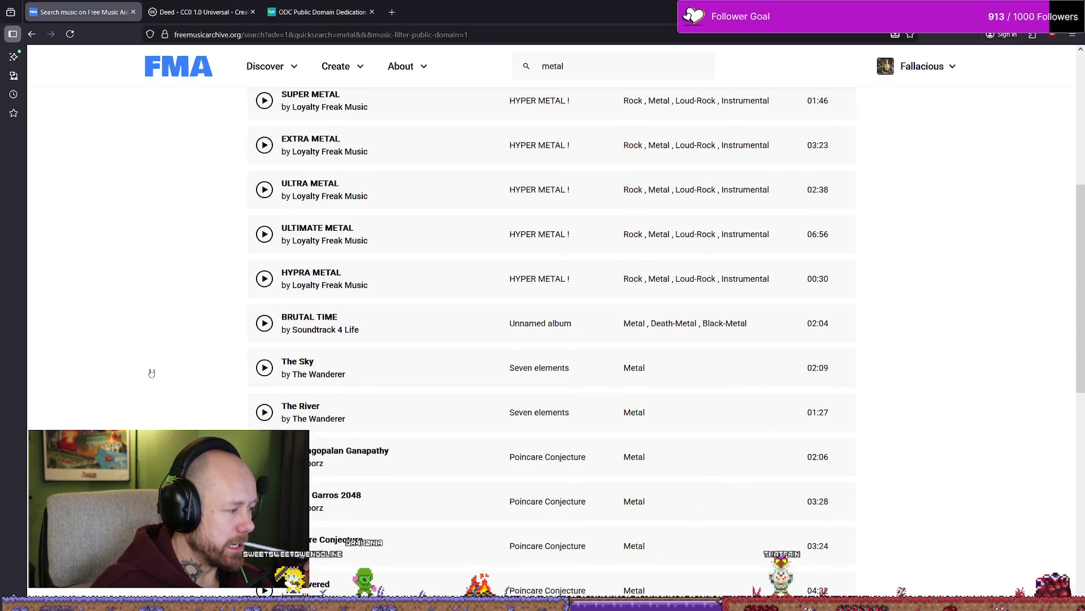
pyautogui.scroll(-7, 152, 372)
pyautogui.scroll(1, 151, 373)
pyautogui.scroll(-2, 152, 373)
pyautogui.scroll(11, 152, 368)
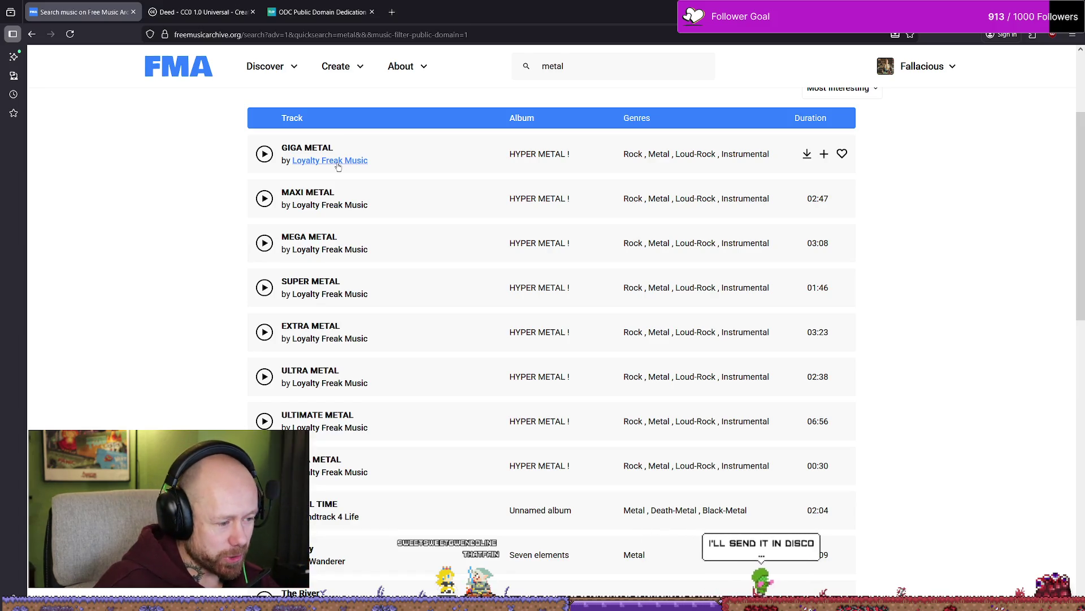
pyautogui.scroll(-3, 365, 380)
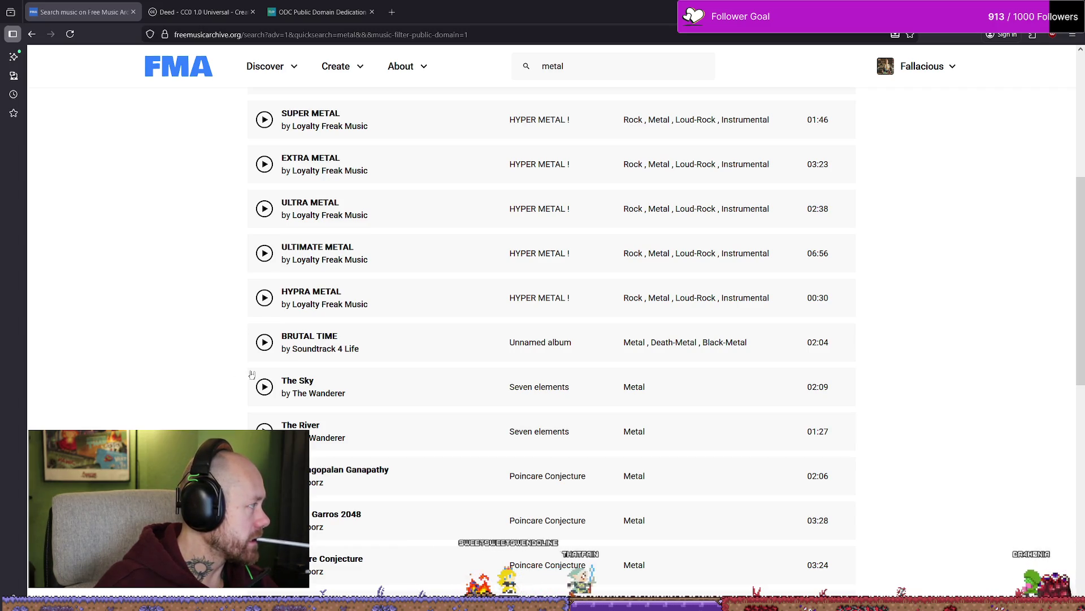
pyautogui.scroll(-8, 448, 334)
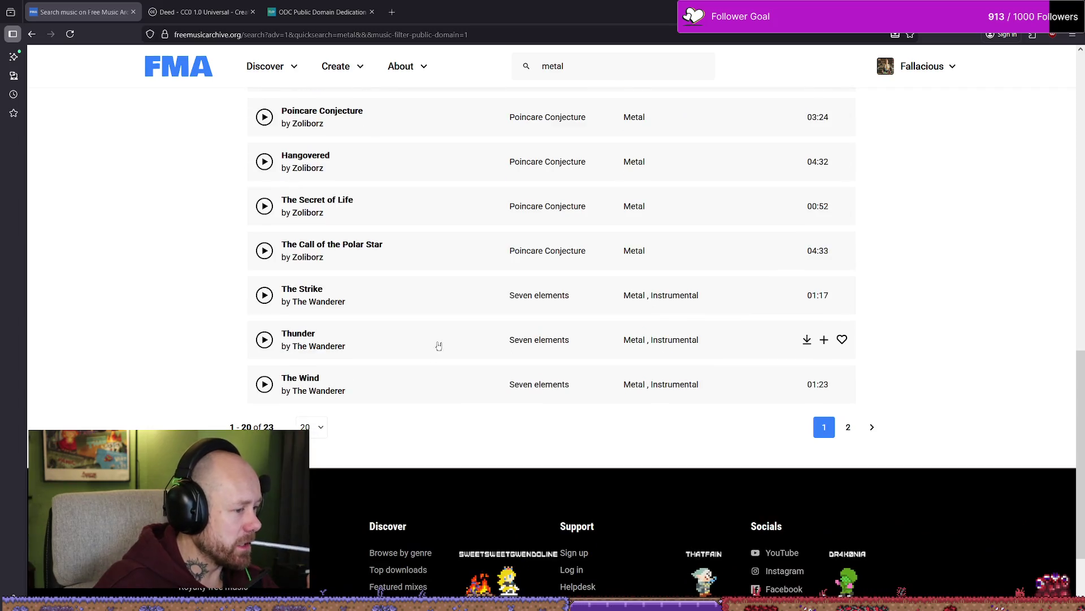
pyautogui.click(851, 431)
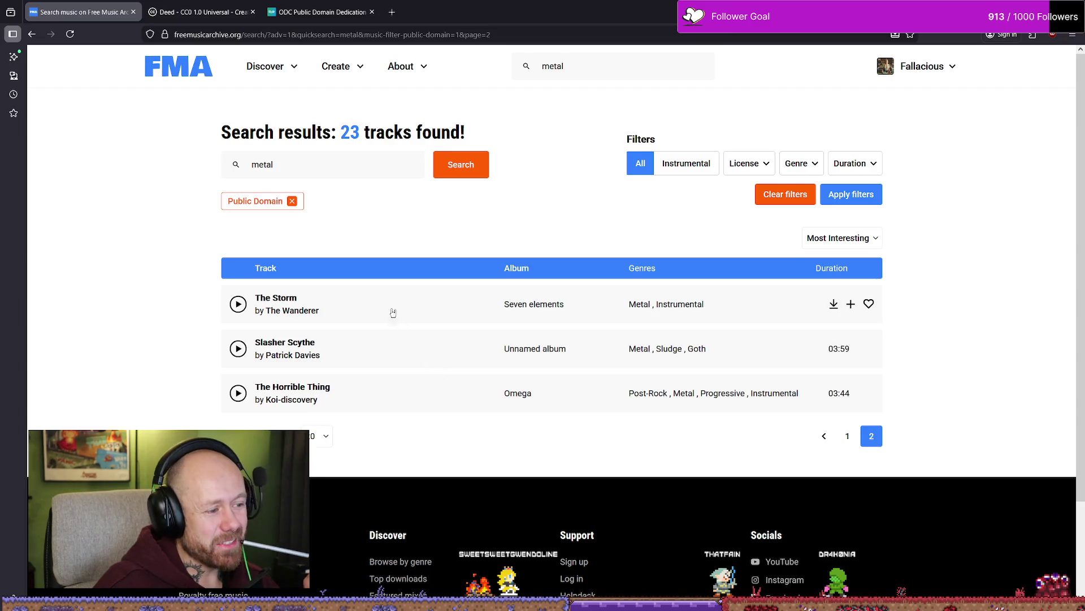
pyautogui.hotkey('alt', 'Left')
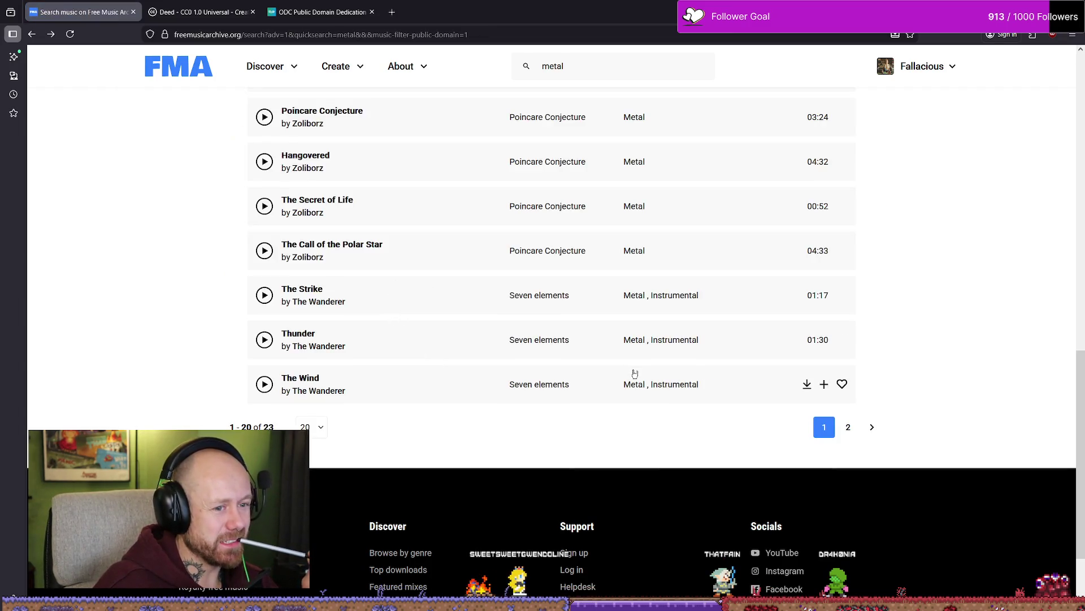
pyautogui.scroll(13, 635, 361)
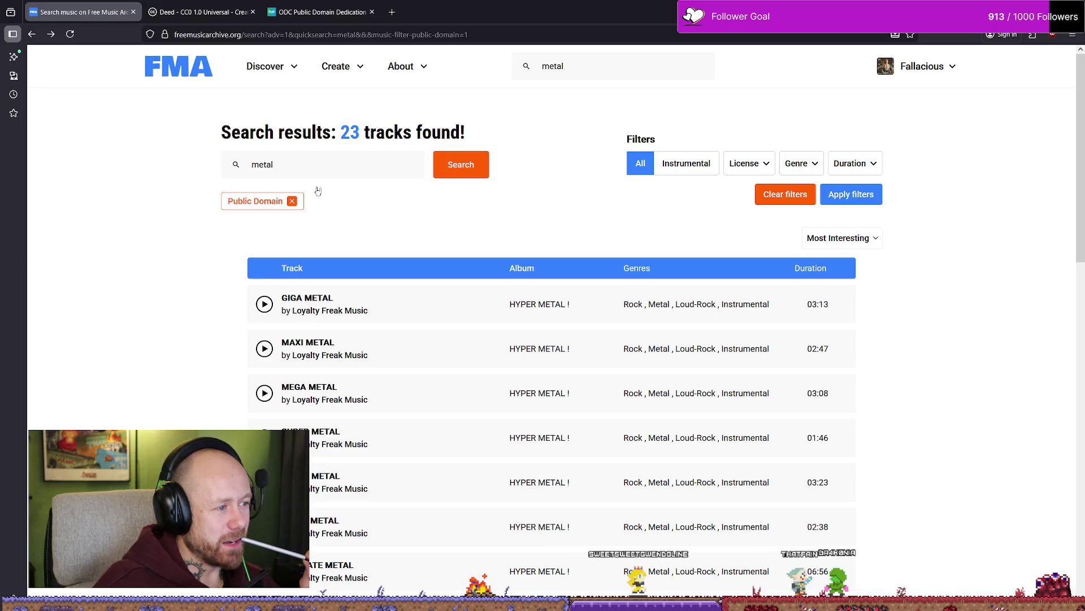
pyautogui.doubleClick(301, 167)
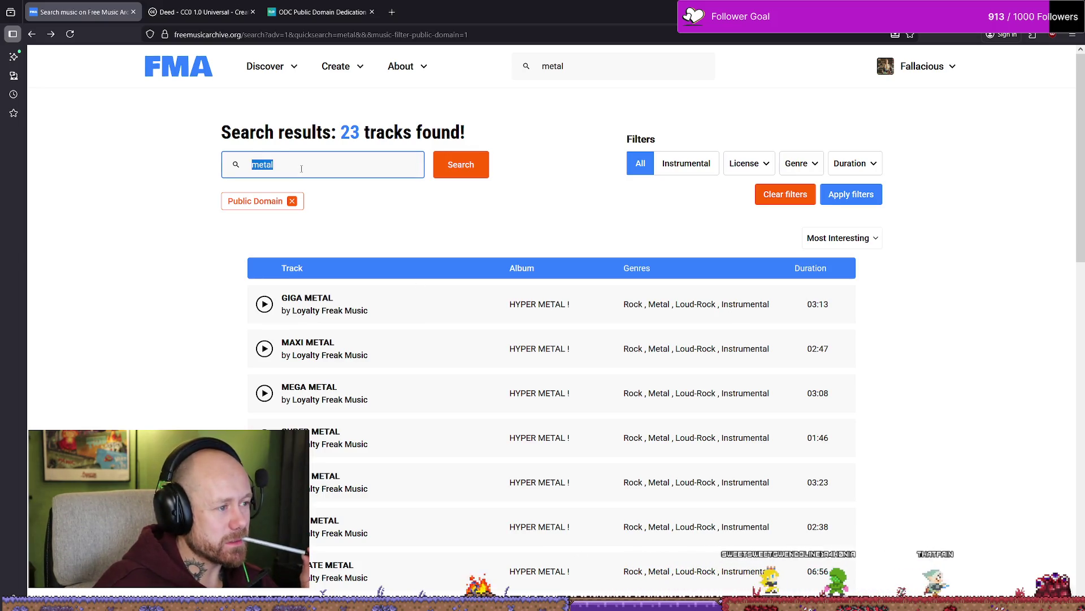
# Step: Change the search to 'death metal', which returns only BRUTAL TIME
pyautogui.click(307, 164)
pyautogui.doubleClick(308, 165)
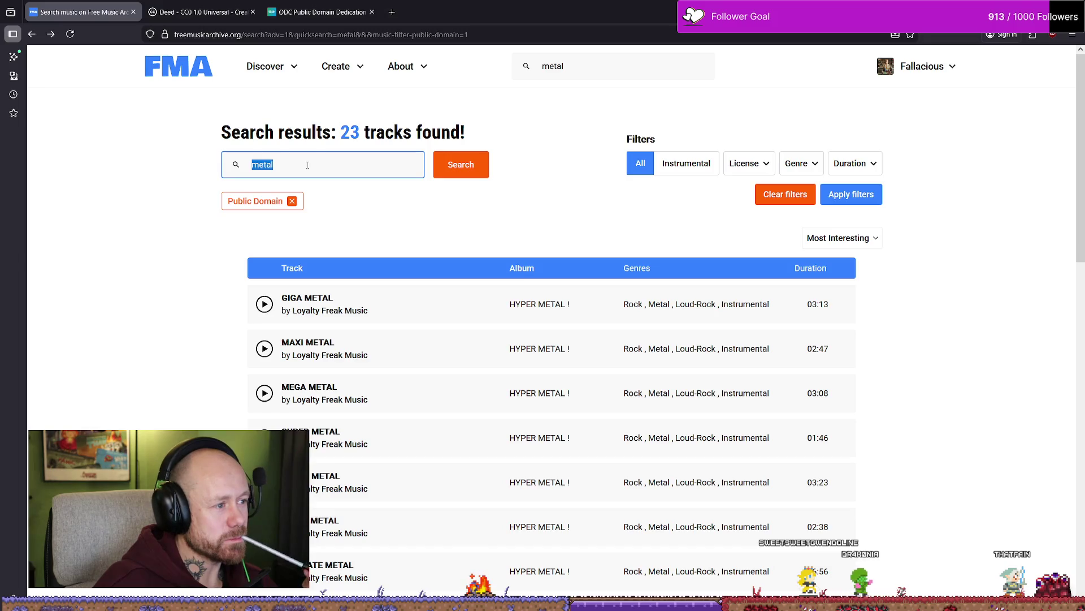
pyautogui.write('d')
pyautogui.press('BackSpace')
pyautogui.write('death met')
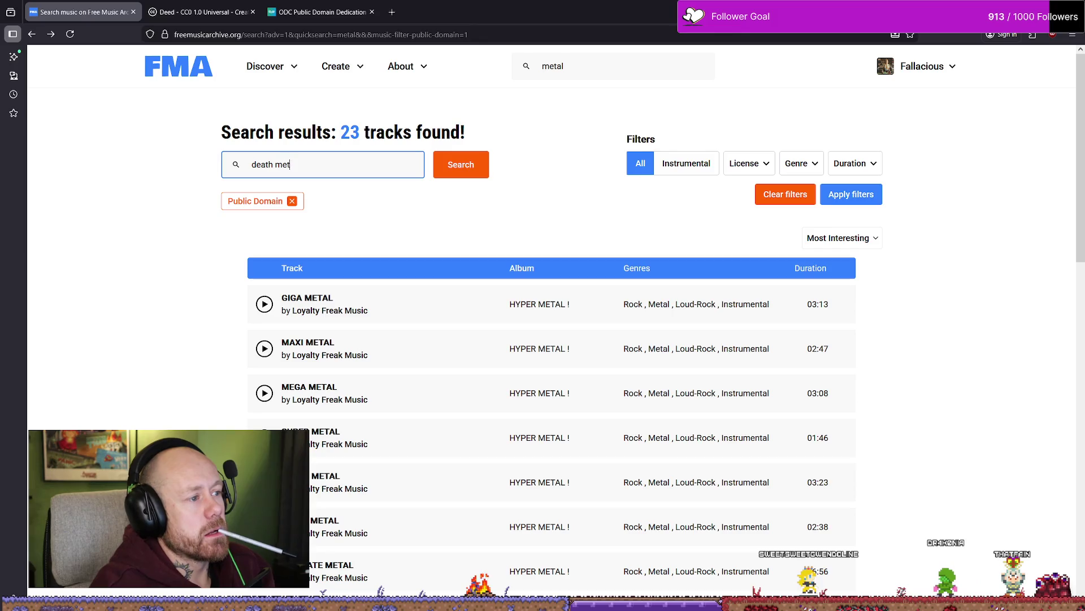
pyautogui.press('Return')
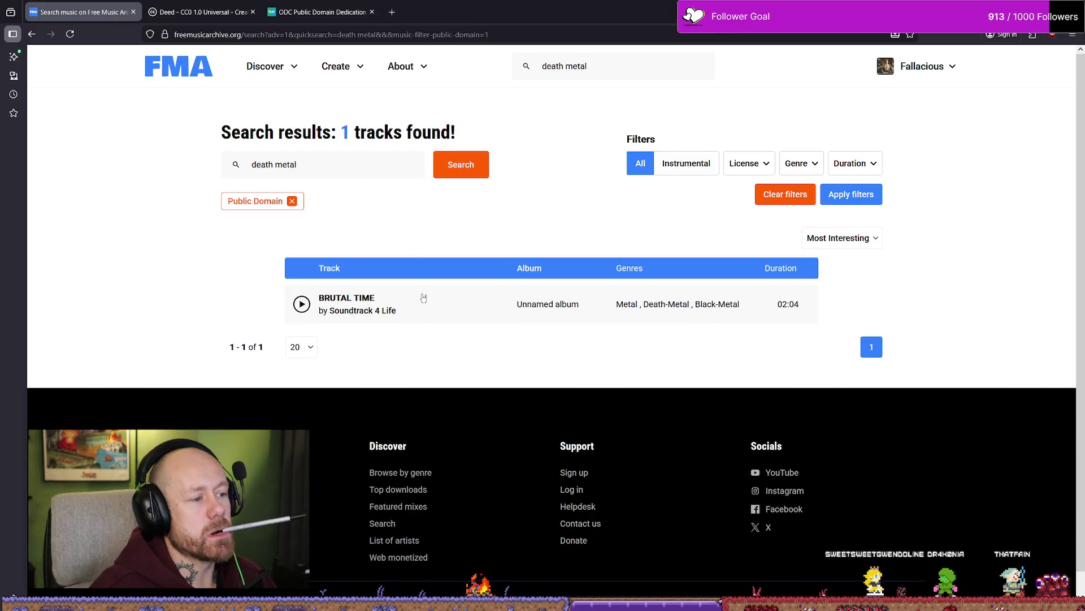
# Step: Preview BRUTAL TIME, then open and close the empty mixes popup
pyautogui.click(302, 304)
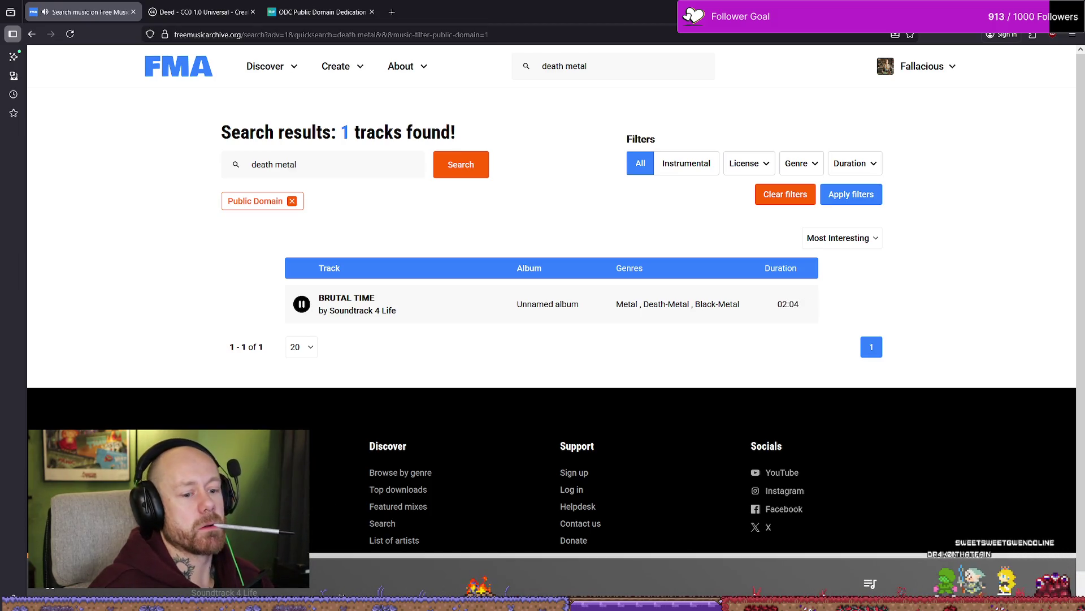
pyautogui.click(57, 588)
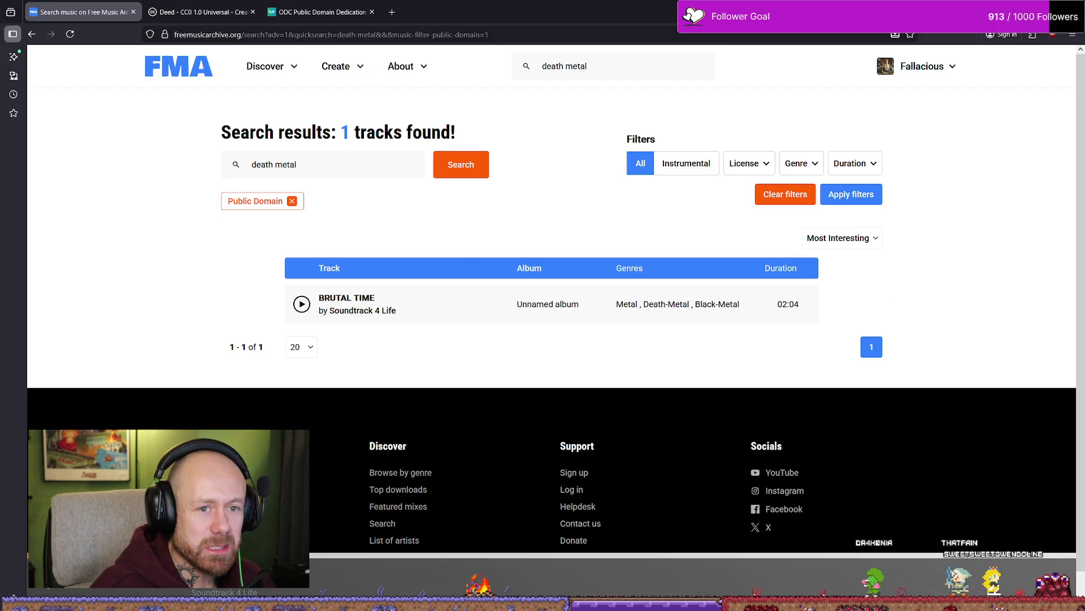
pyautogui.click(871, 585)
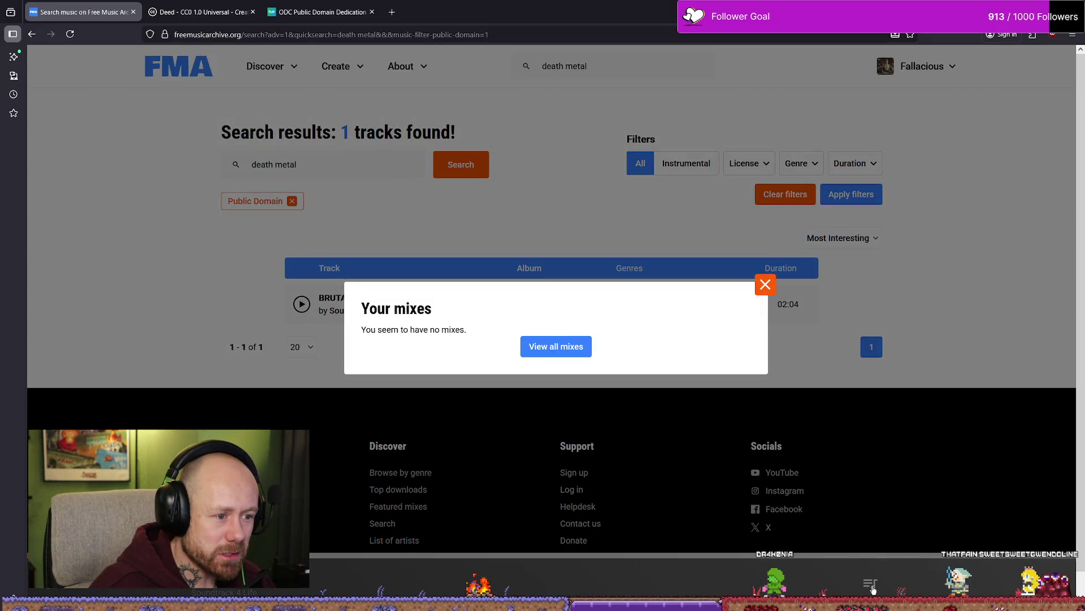
pyautogui.click(766, 284)
pyautogui.scroll(-1, 440, 310)
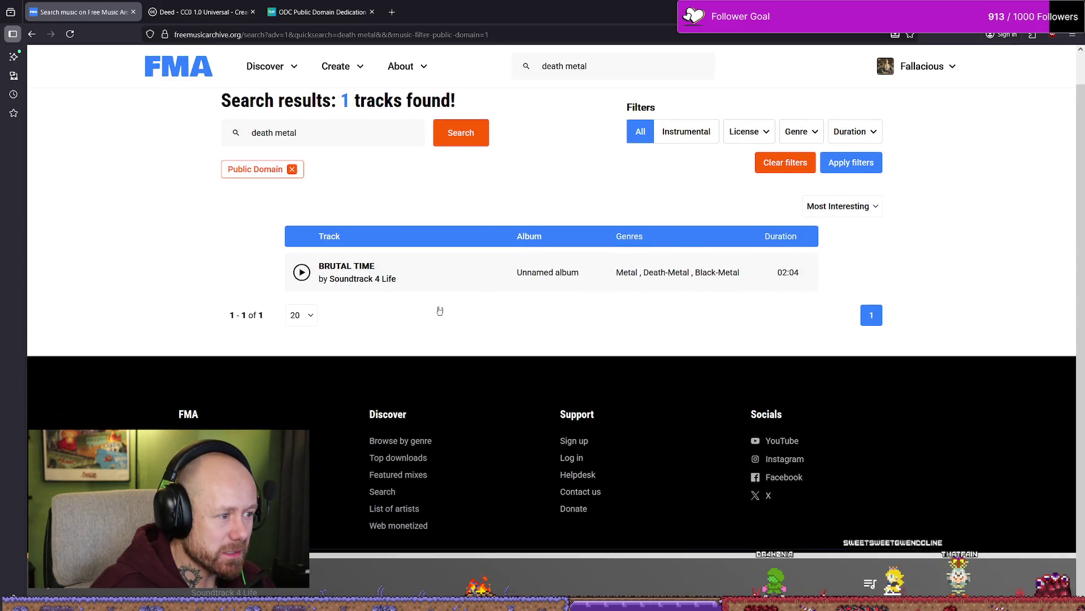
pyautogui.scroll(1, 729, 357)
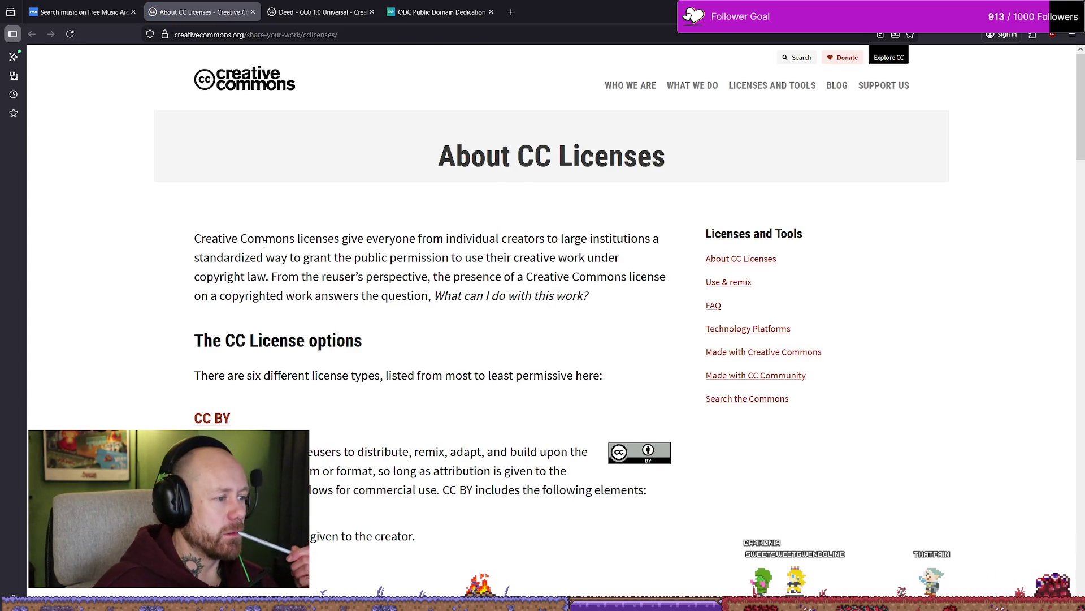
pyautogui.moveTo(195, 238); pyautogui.dragTo(265, 238)
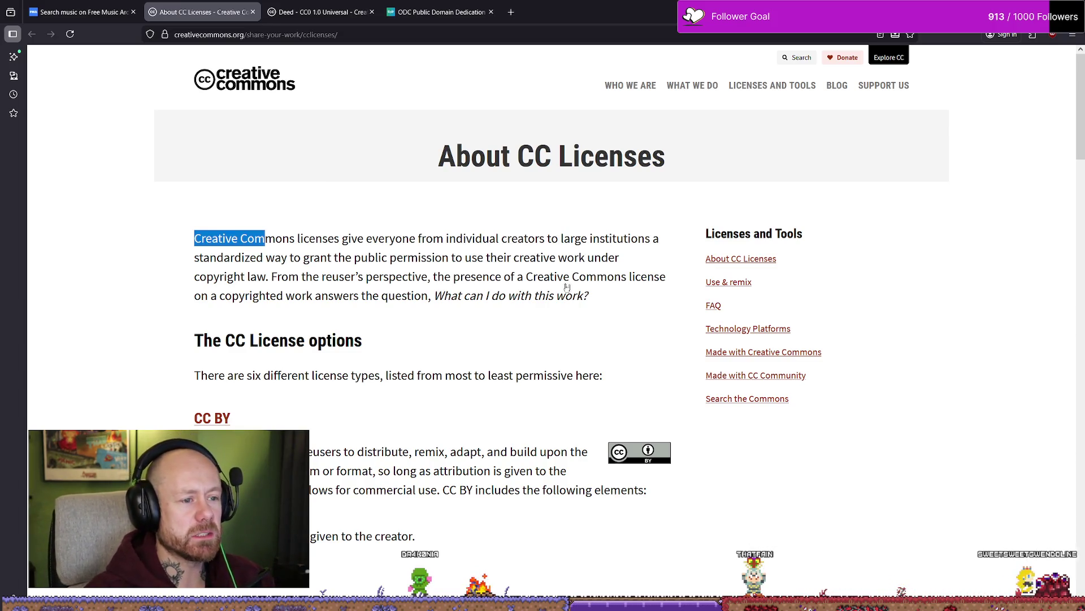
pyautogui.click(444, 262)
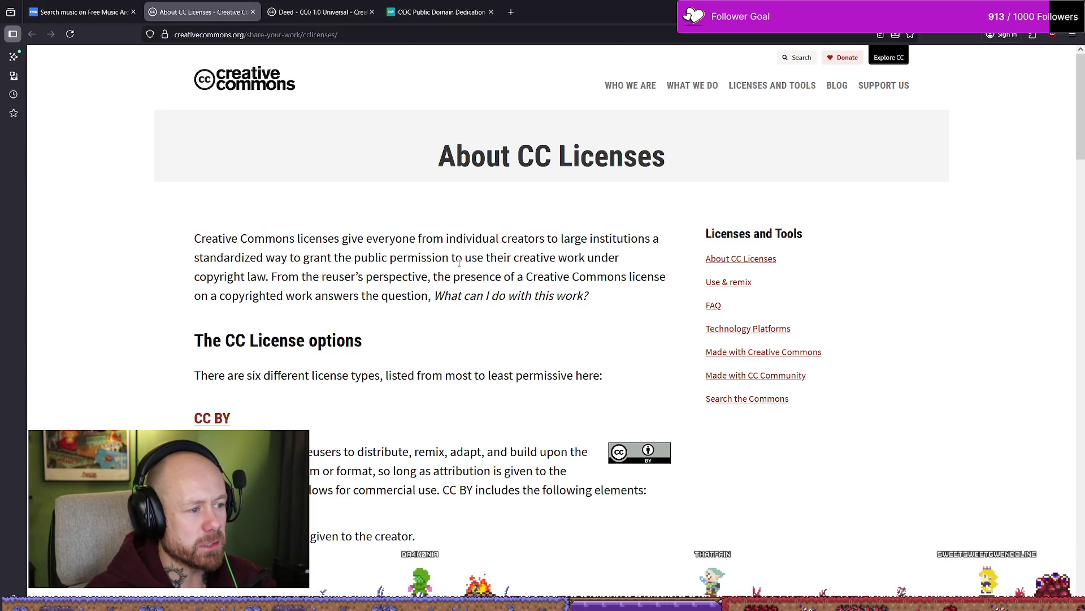
pyautogui.moveTo(444, 262); pyautogui.dragTo(521, 261)
pyautogui.click(520, 261)
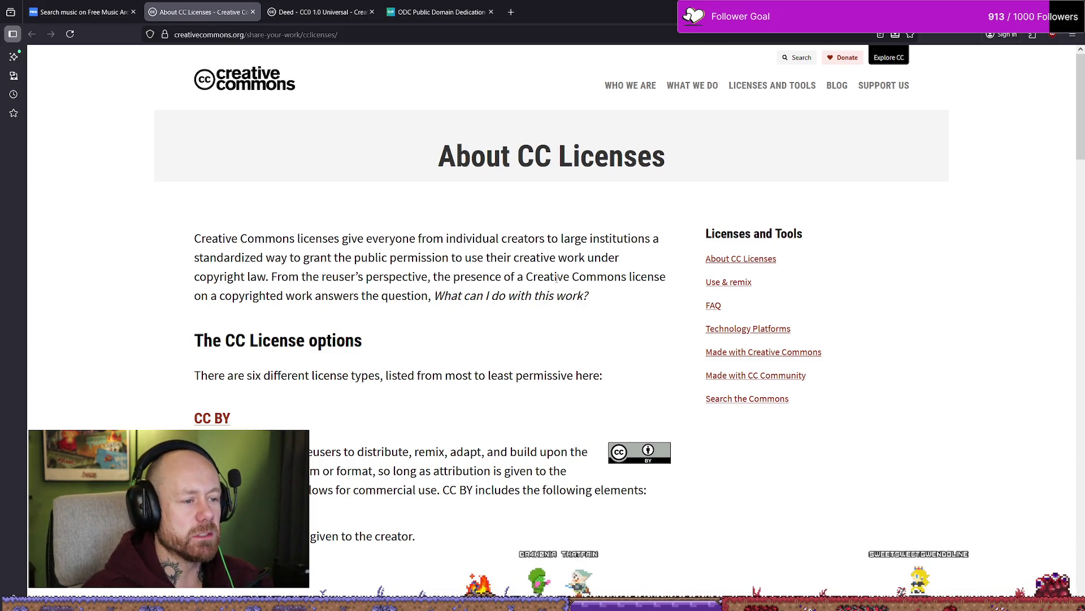
pyautogui.moveTo(271, 277); pyautogui.dragTo(380, 295)
pyautogui.click(417, 278)
pyautogui.moveTo(435, 274); pyautogui.dragTo(531, 276)
pyautogui.click(531, 276)
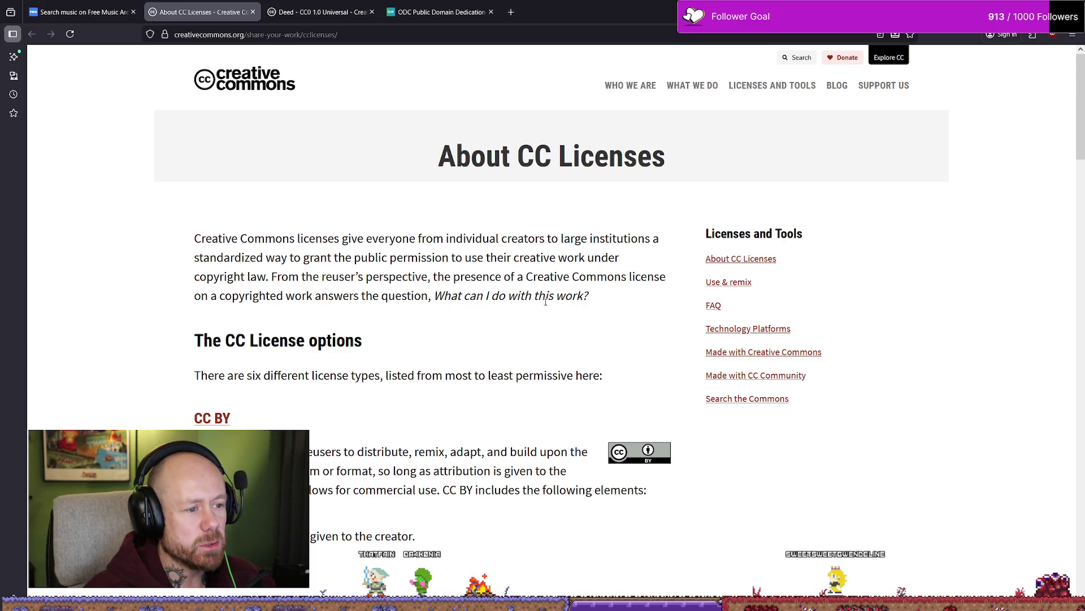
pyautogui.scroll(-1, 398, 357)
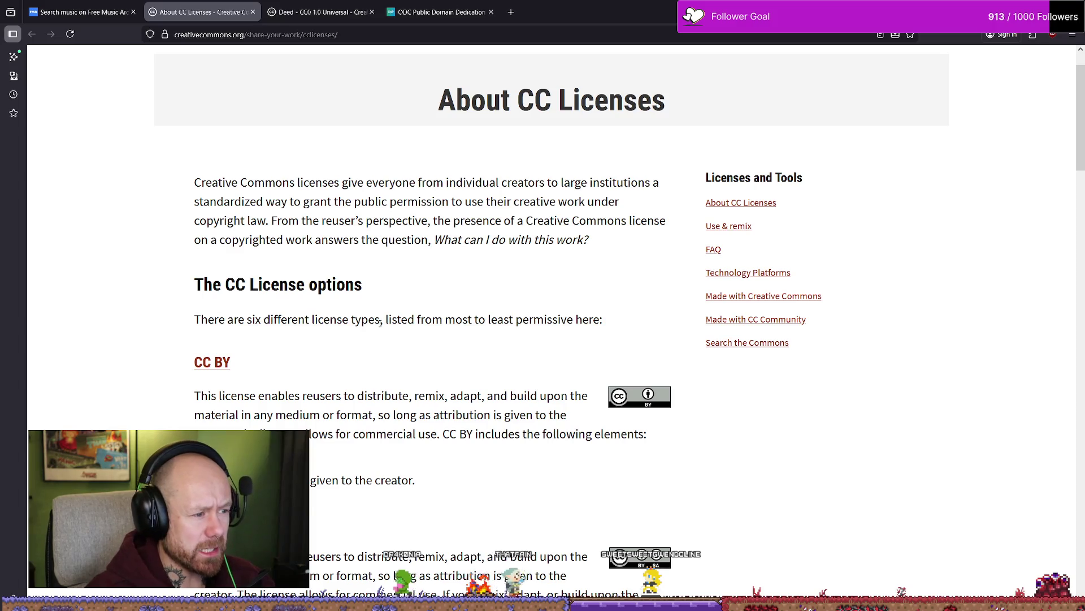
pyautogui.moveTo(386, 320); pyautogui.dragTo(591, 319)
pyautogui.click(469, 326)
pyautogui.click(597, 318)
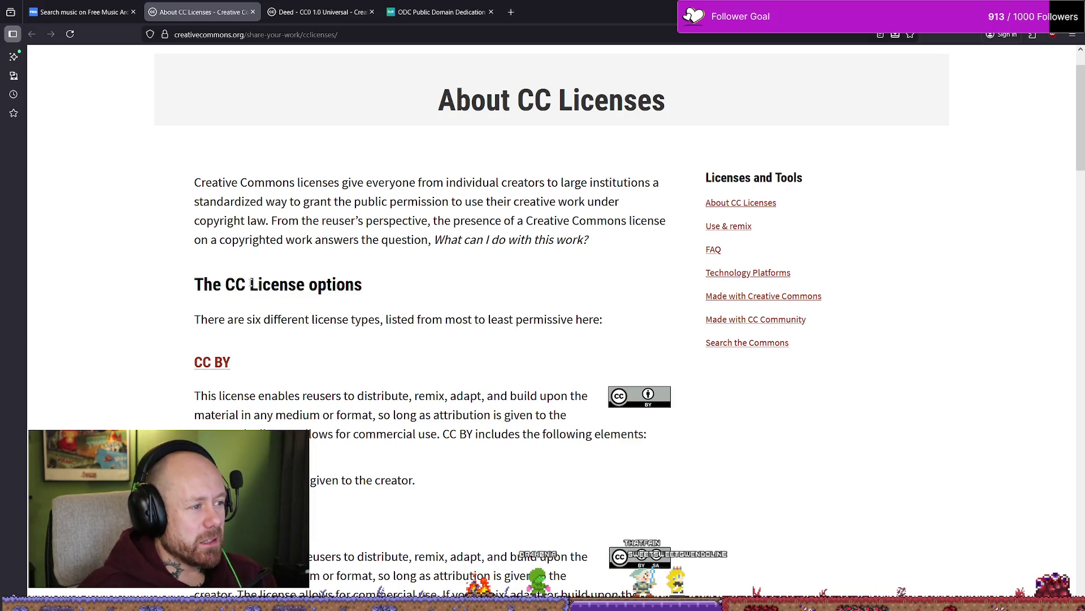
pyautogui.scroll(-2, 252, 199)
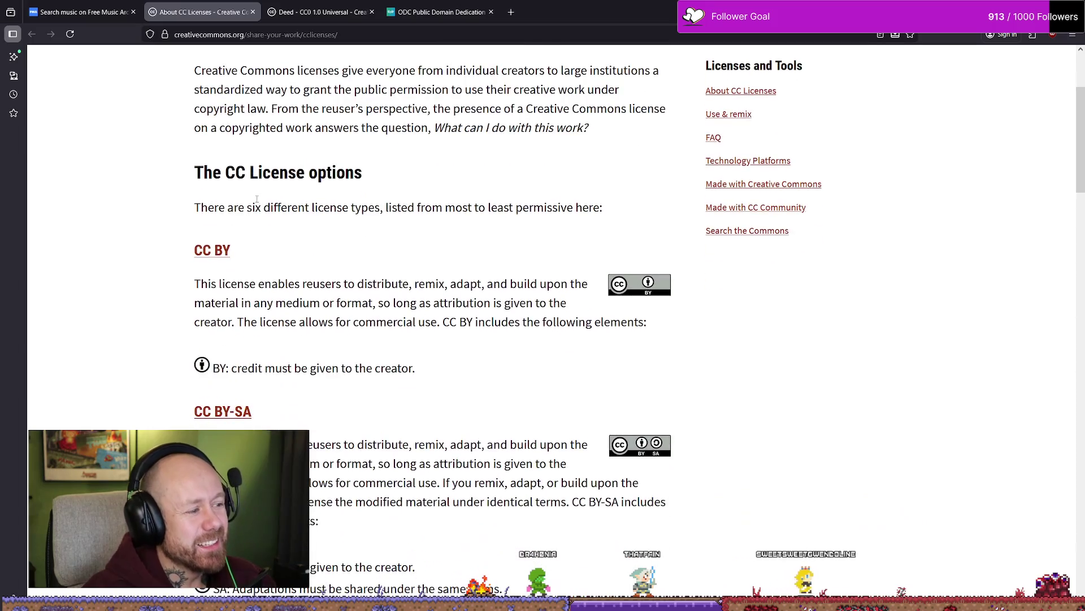
pyautogui.scroll(3, 375, 232)
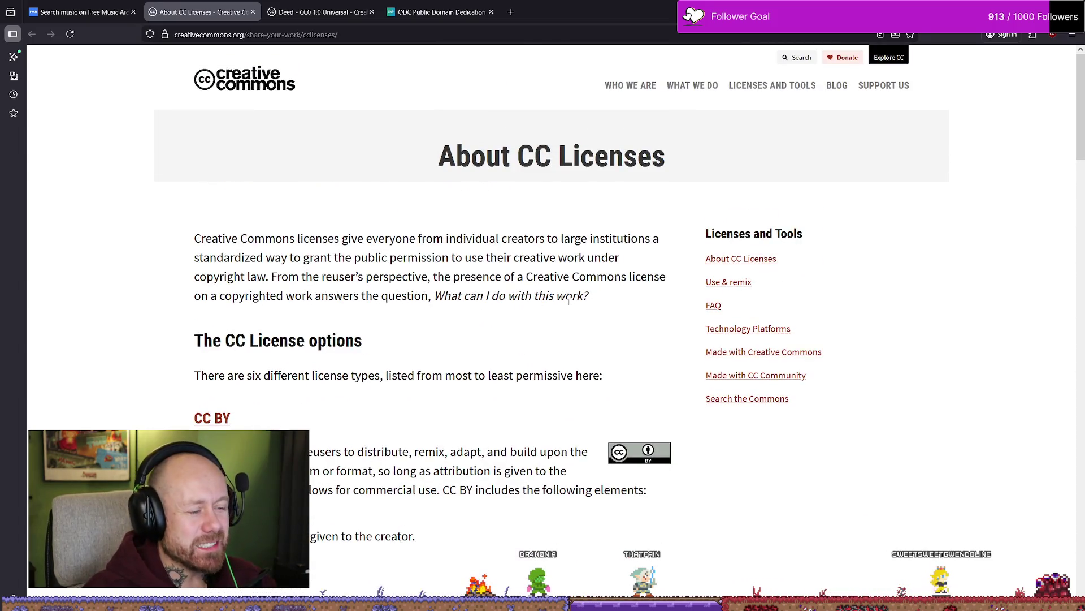
pyautogui.scroll(-2, 454, 324)
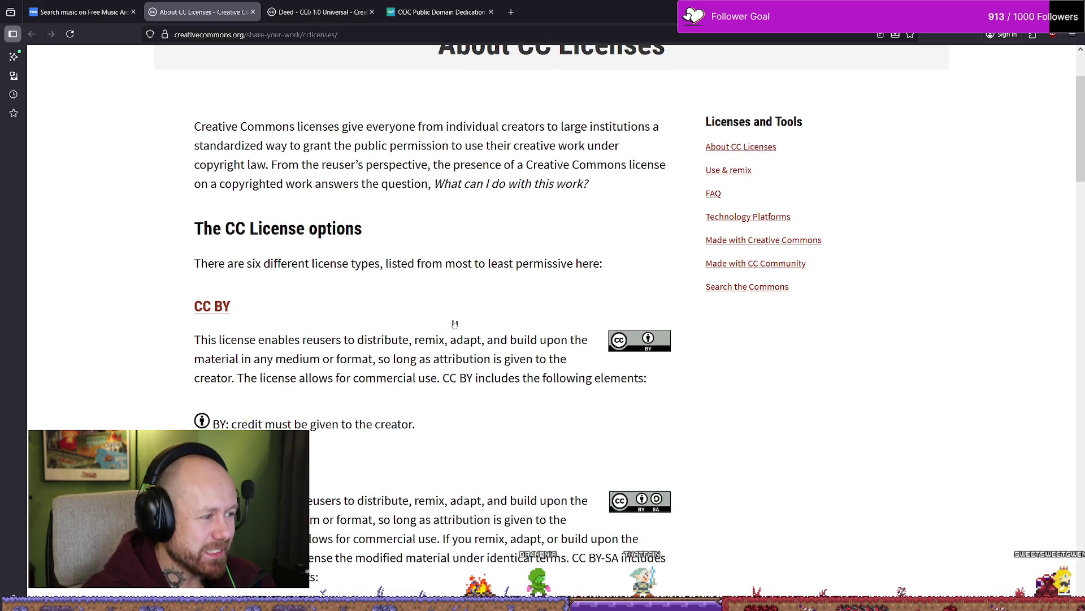
pyautogui.scroll(-1, 225, 338)
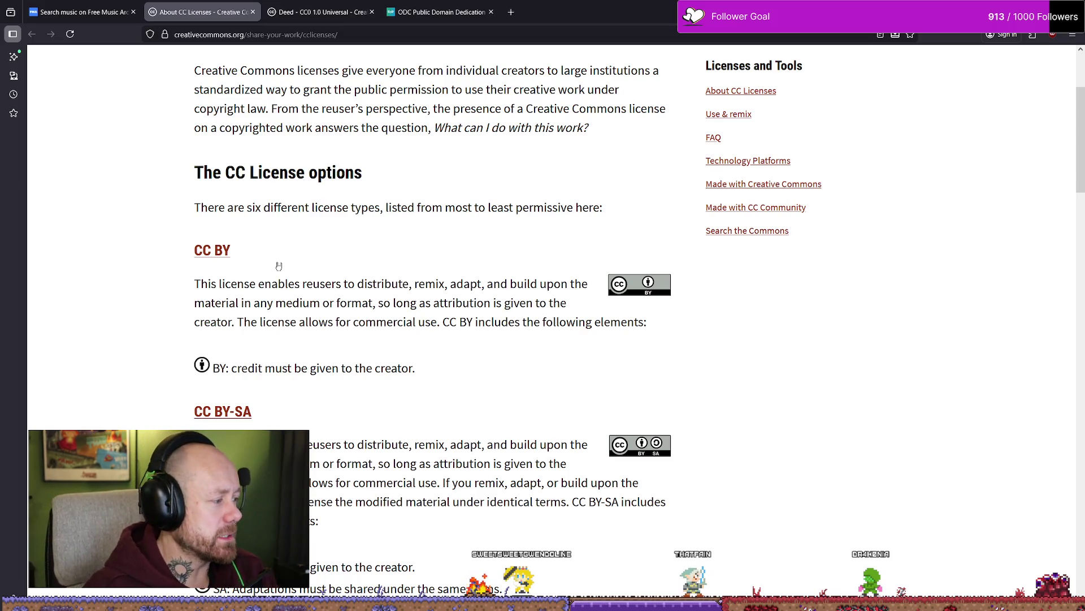
pyautogui.moveTo(200, 284); pyautogui.dragTo(356, 284)
pyautogui.click(366, 284)
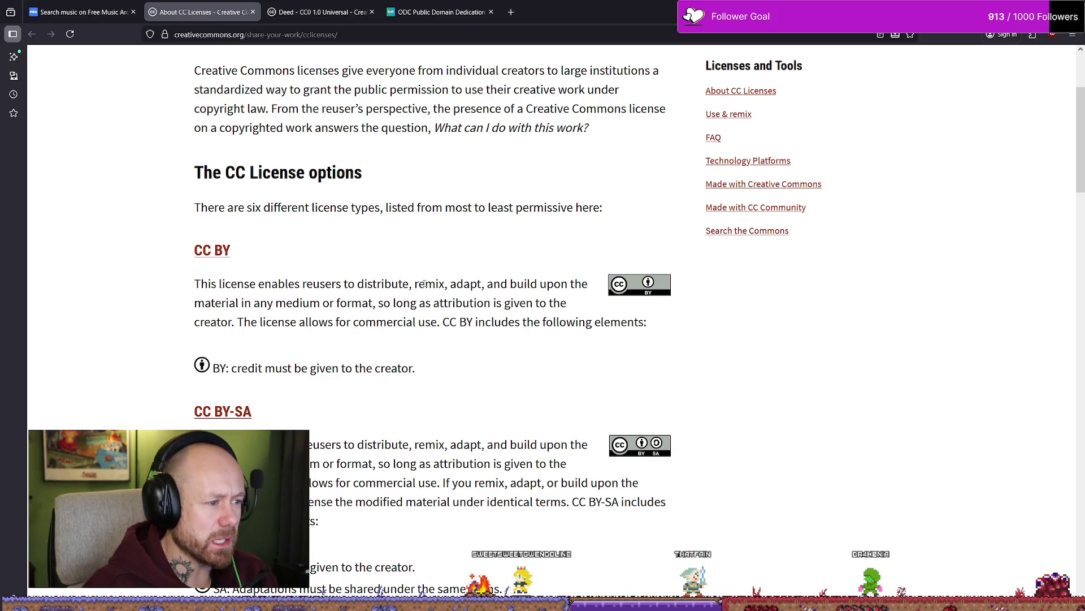
pyautogui.moveTo(261, 284)
pyautogui.mouseDown()
pyautogui.moveTo(334, 303)
pyautogui.moveTo(553, 304)
pyautogui.moveTo(498, 305)
pyautogui.mouseUp()
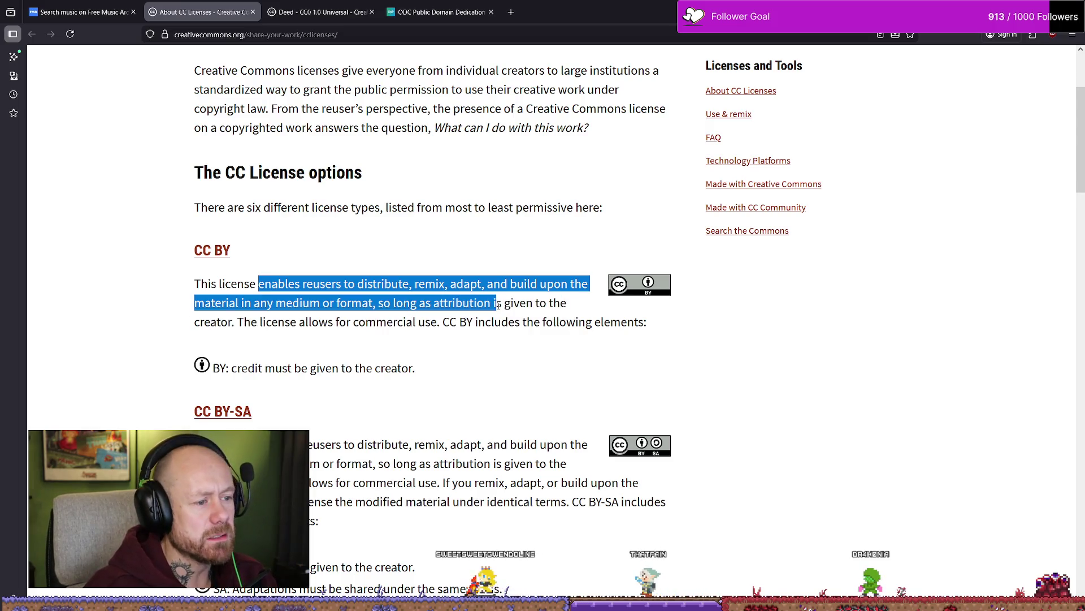
pyautogui.click(412, 318)
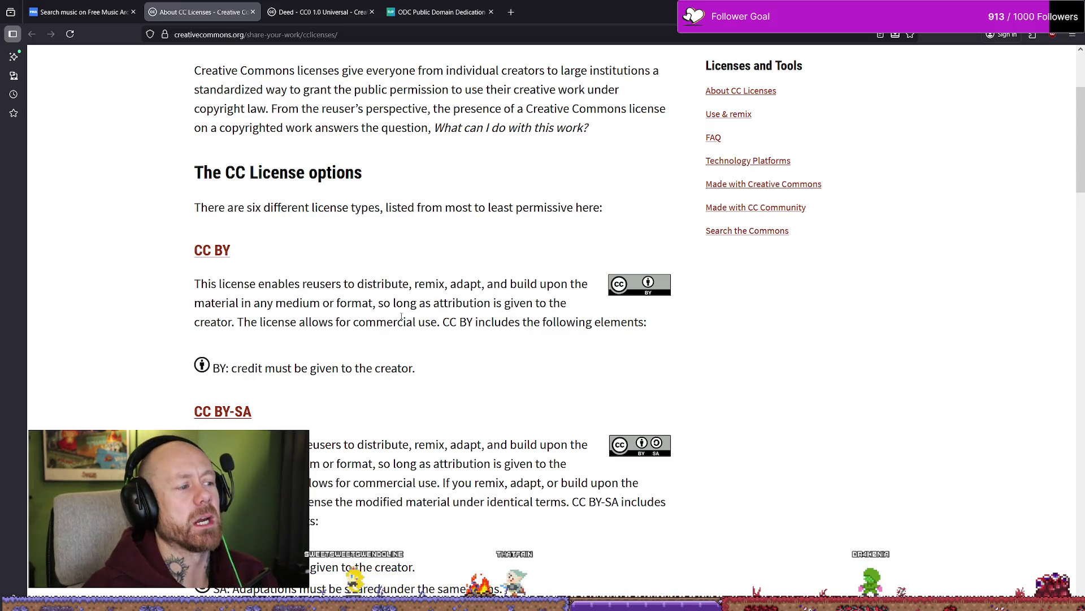
pyautogui.moveTo(220, 283)
pyautogui.mouseDown()
pyautogui.moveTo(503, 284)
pyautogui.moveTo(497, 304)
pyautogui.moveTo(485, 303)
pyautogui.moveTo(417, 284)
pyautogui.mouseUp()
pyautogui.click(489, 303)
pyautogui.click(377, 280)
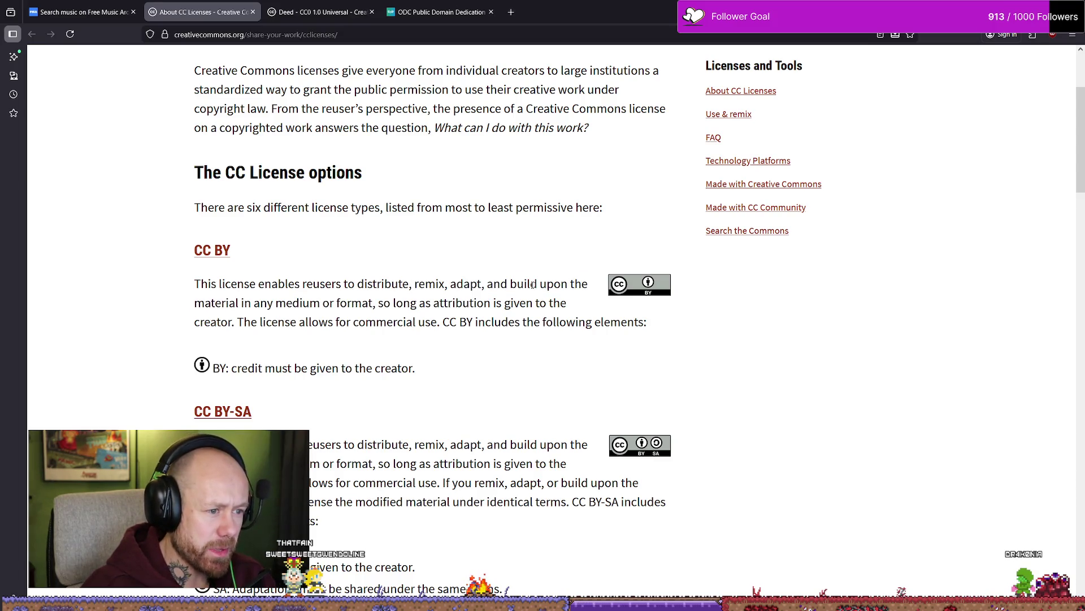
pyautogui.moveTo(242, 306)
pyautogui.mouseDown()
pyautogui.moveTo(195, 304)
pyautogui.moveTo(422, 284)
pyautogui.mouseUp()
pyautogui.moveTo(242, 303)
pyautogui.mouseDown()
pyautogui.moveTo(387, 303)
pyautogui.moveTo(425, 282)
pyautogui.moveTo(340, 282)
pyautogui.moveTo(412, 282)
pyautogui.mouseUp()
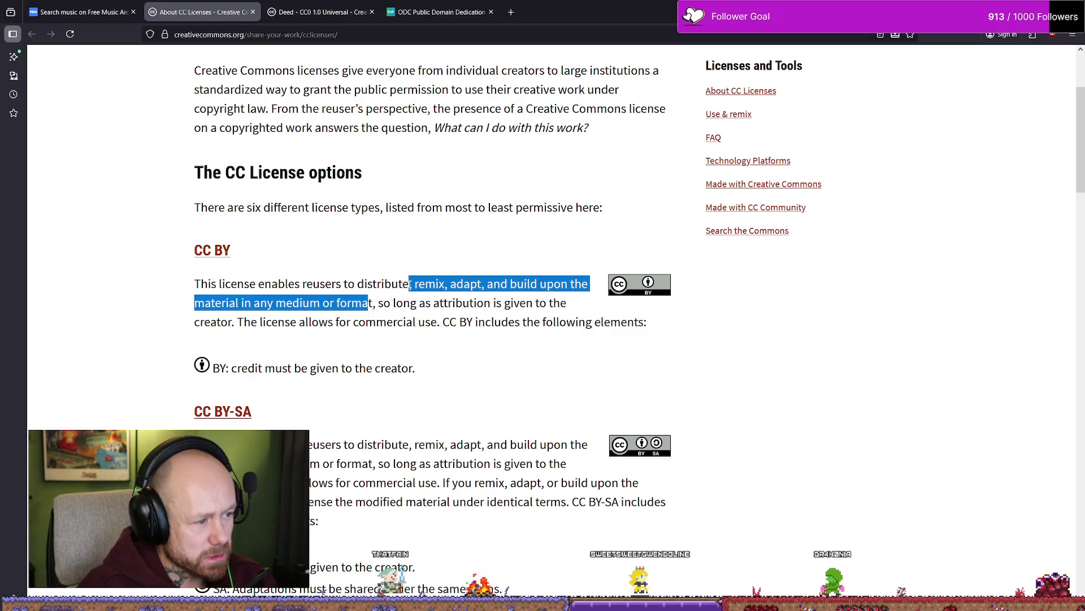
pyautogui.moveTo(237, 369); pyautogui.dragTo(404, 373)
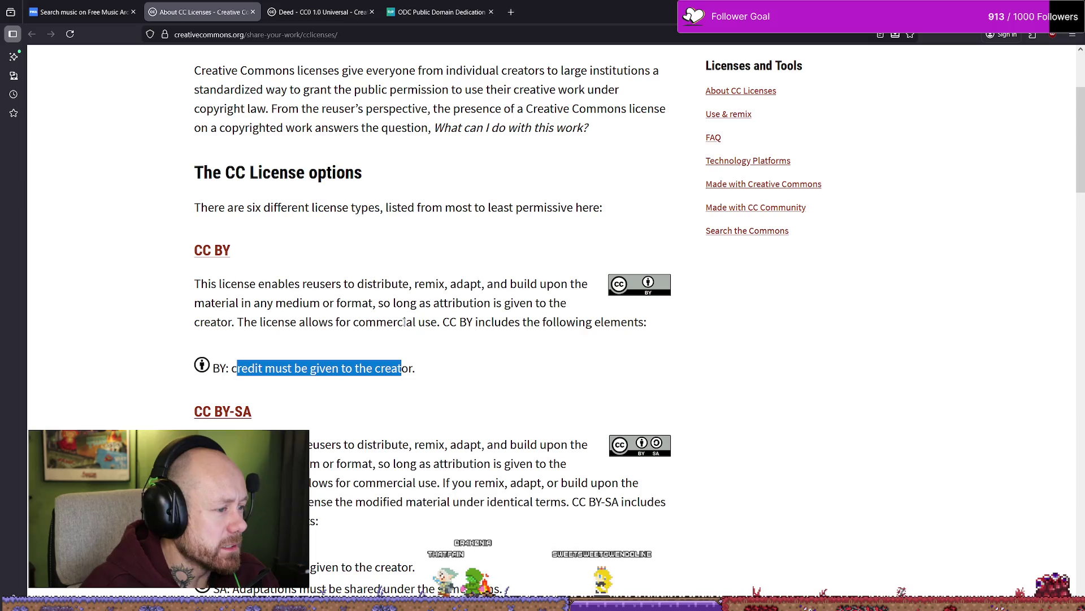
pyautogui.moveTo(437, 322)
pyautogui.mouseDown()
pyautogui.moveTo(279, 284)
pyautogui.moveTo(432, 302)
pyautogui.moveTo(425, 284)
pyautogui.moveTo(365, 283)
pyautogui.moveTo(503, 303)
pyautogui.moveTo(487, 303)
pyautogui.mouseUp()
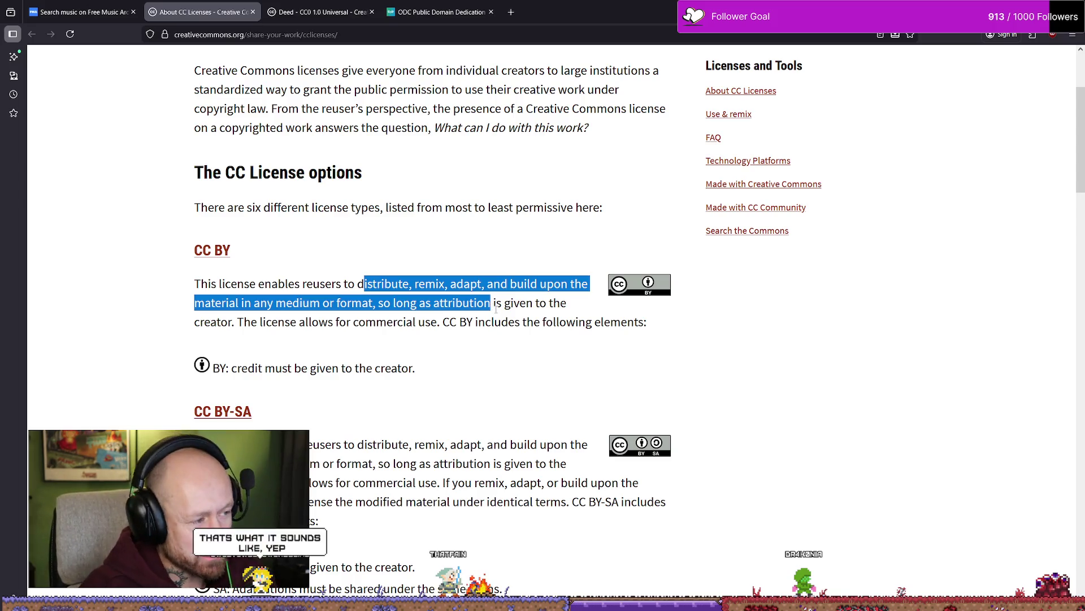
pyautogui.click(496, 310)
pyautogui.scroll(-3, 497, 305)
pyautogui.moveTo(251, 280); pyautogui.dragTo(405, 281)
pyautogui.click(336, 289)
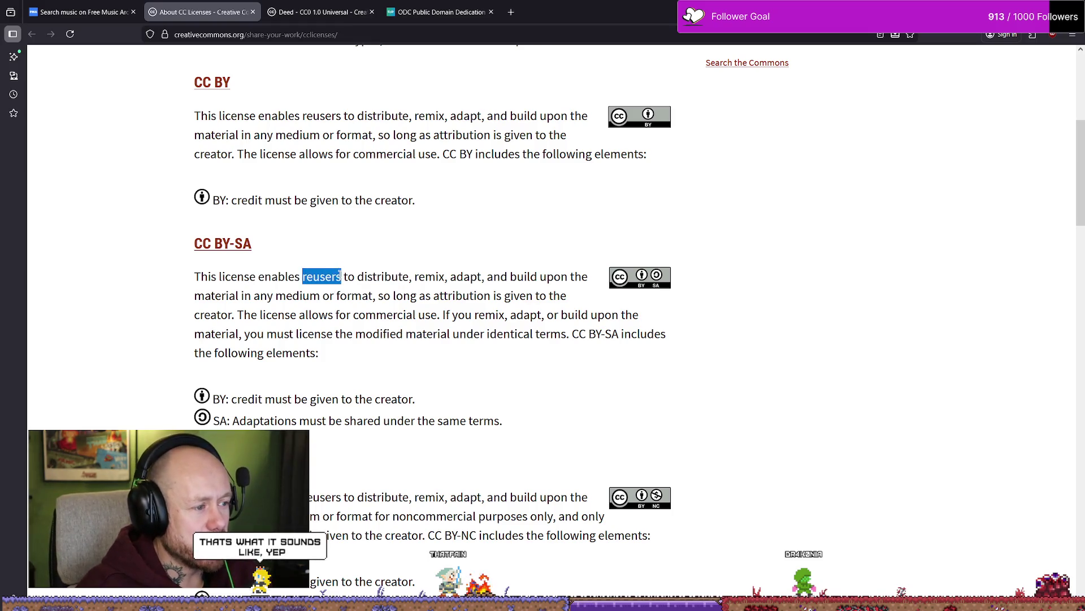
pyautogui.scroll(2, 430, 277)
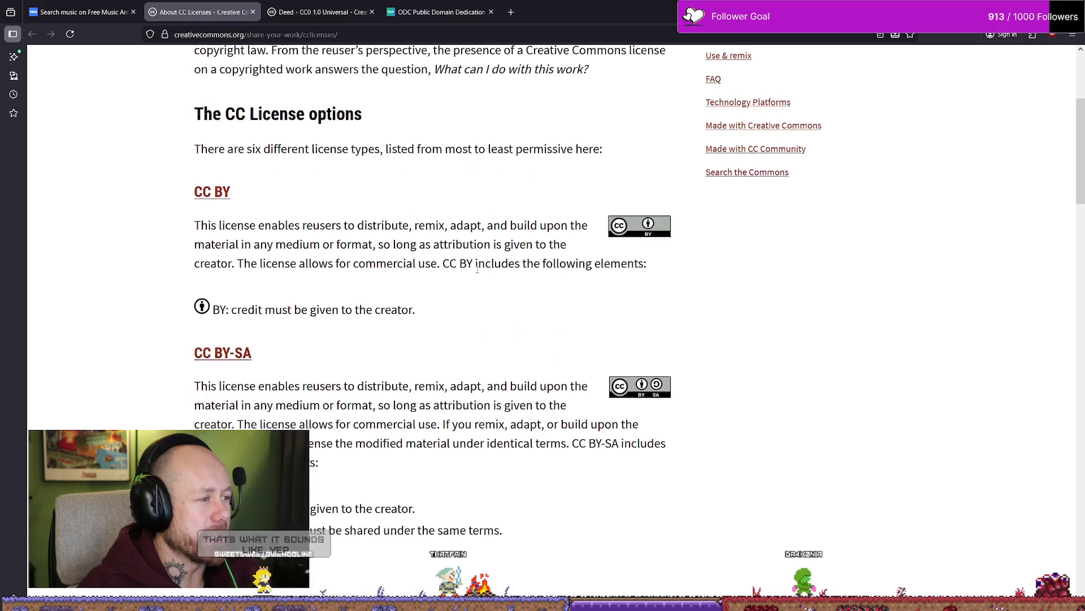
pyautogui.moveTo(378, 247); pyautogui.dragTo(451, 247)
pyautogui.click(454, 249)
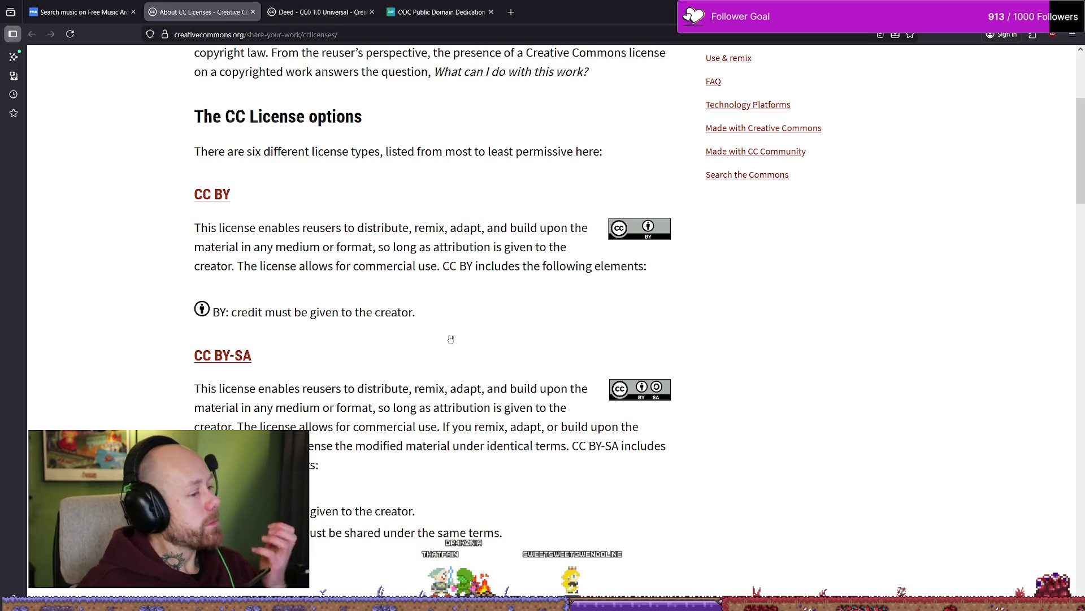
pyautogui.scroll(-3, 448, 349)
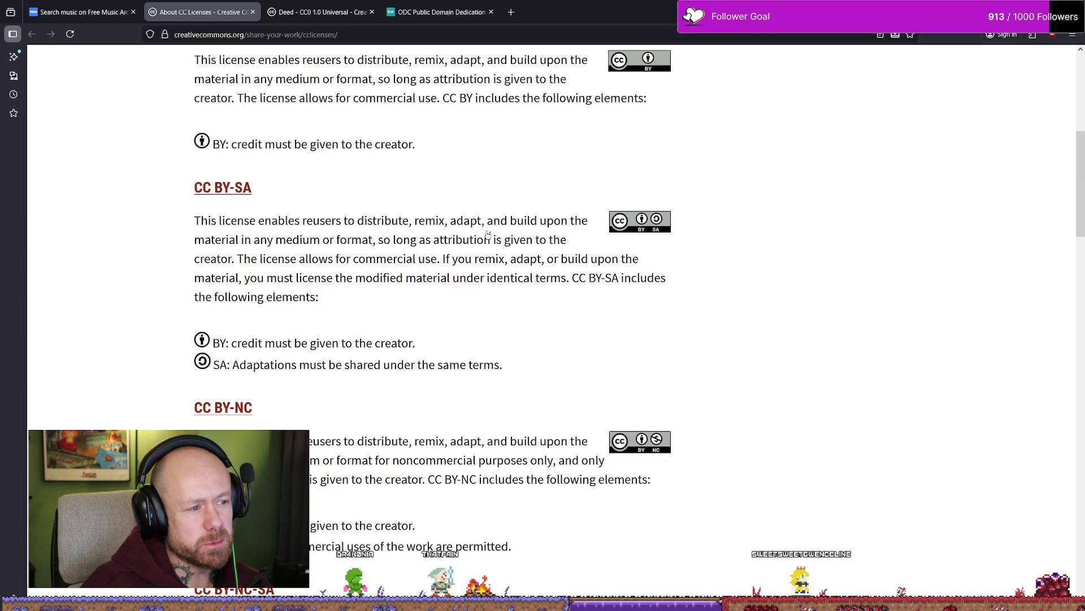
pyautogui.moveTo(242, 240); pyautogui.dragTo(502, 240)
pyautogui.click(508, 239)
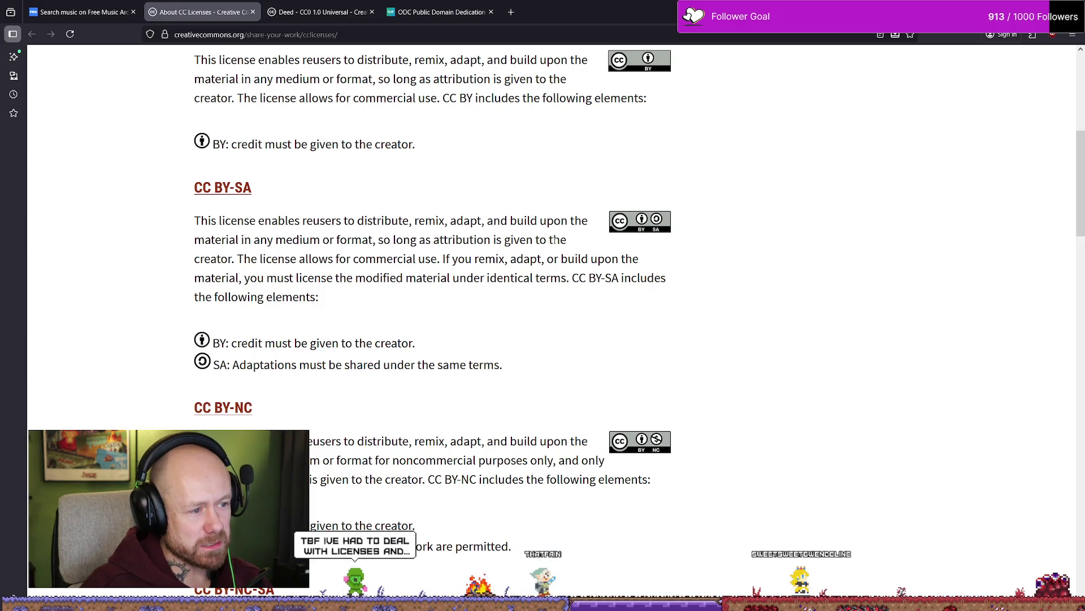
pyautogui.moveTo(237, 258); pyautogui.dragTo(337, 258)
pyautogui.click(342, 261)
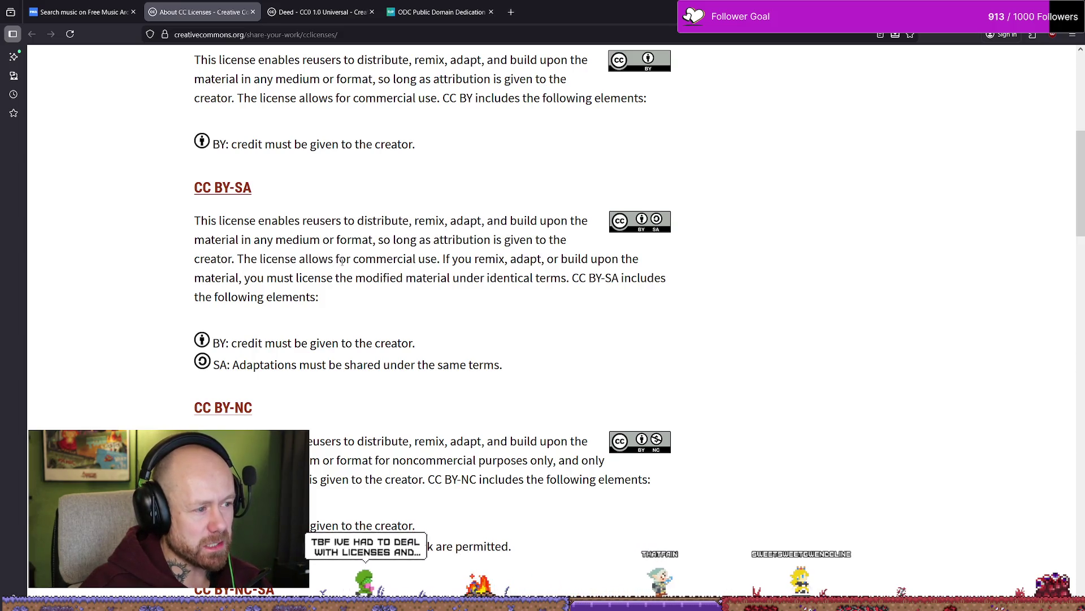
pyautogui.moveTo(441, 258); pyautogui.dragTo(229, 259)
pyautogui.click(445, 260)
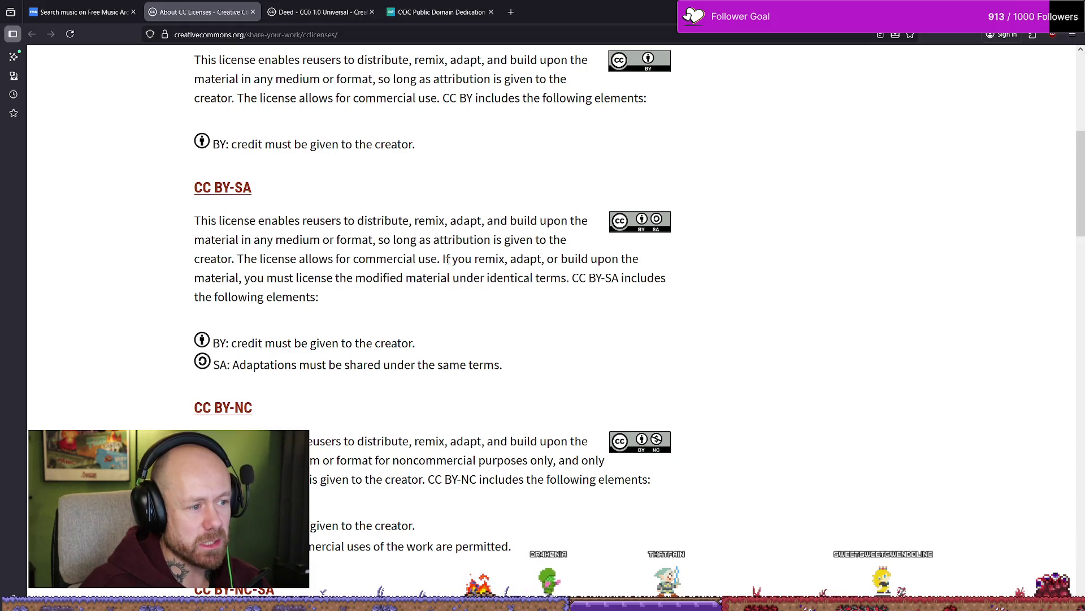
pyautogui.moveTo(445, 261); pyautogui.dragTo(580, 260)
pyautogui.click(576, 261)
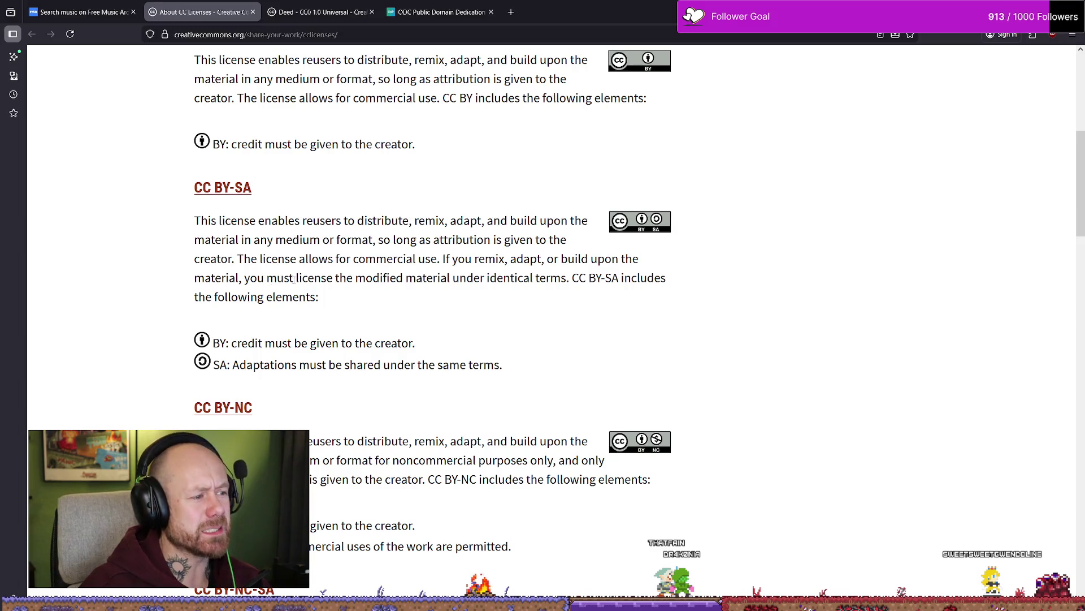
pyautogui.click(465, 279)
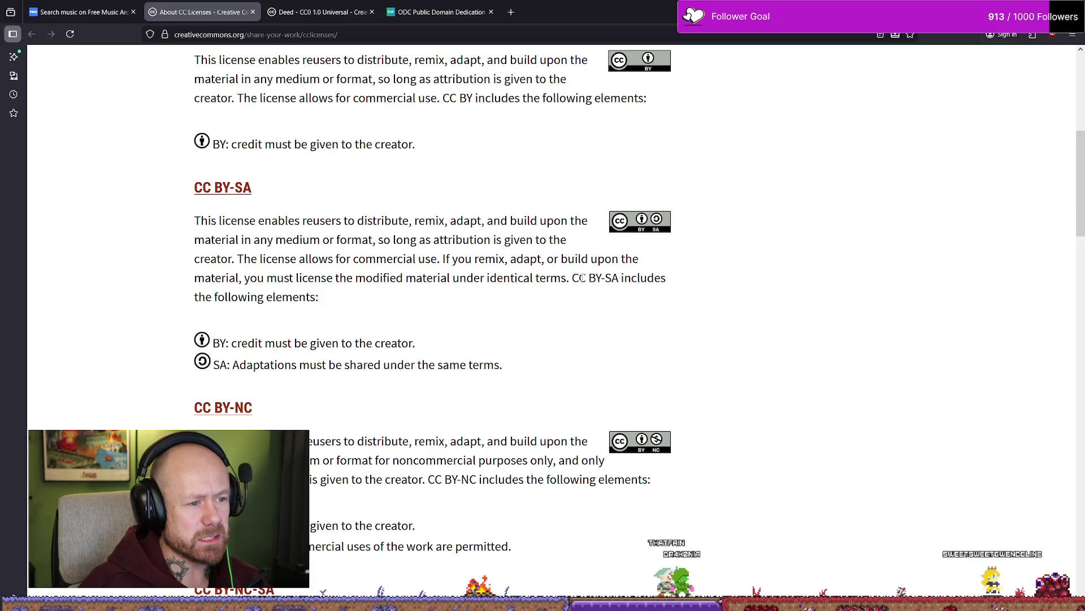
pyautogui.moveTo(582, 278); pyautogui.dragTo(660, 281)
pyautogui.moveTo(277, 296); pyautogui.dragTo(300, 289)
pyautogui.click(257, 342)
pyautogui.moveTo(229, 338); pyautogui.dragTo(516, 368)
pyautogui.scroll(-1, 491, 343)
pyautogui.scroll(-3, 491, 343)
pyautogui.click(304, 328)
pyautogui.scroll(1, 303, 328)
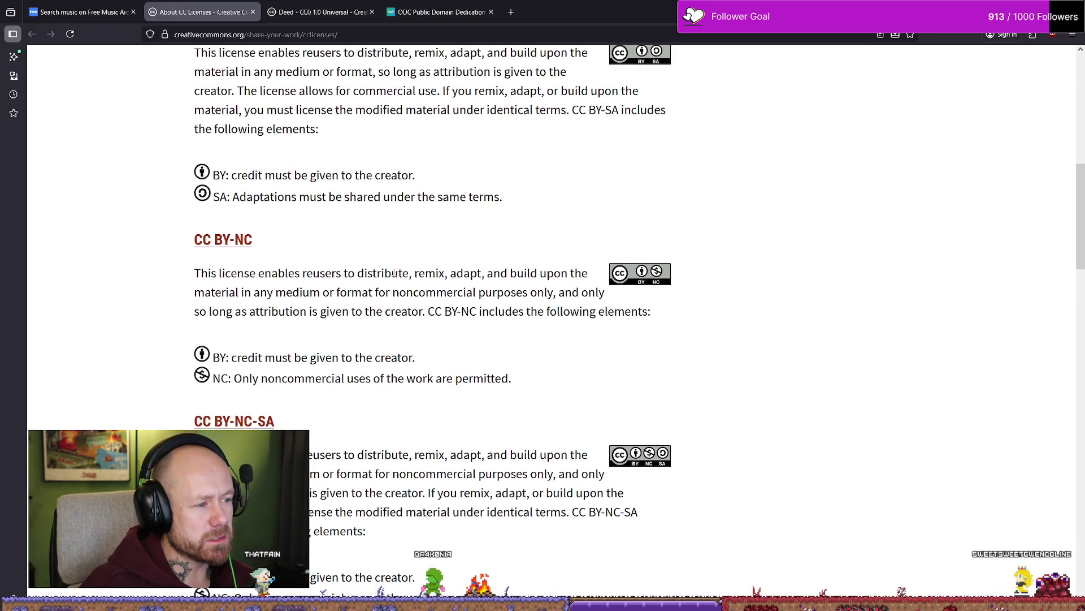
pyautogui.click(398, 38)
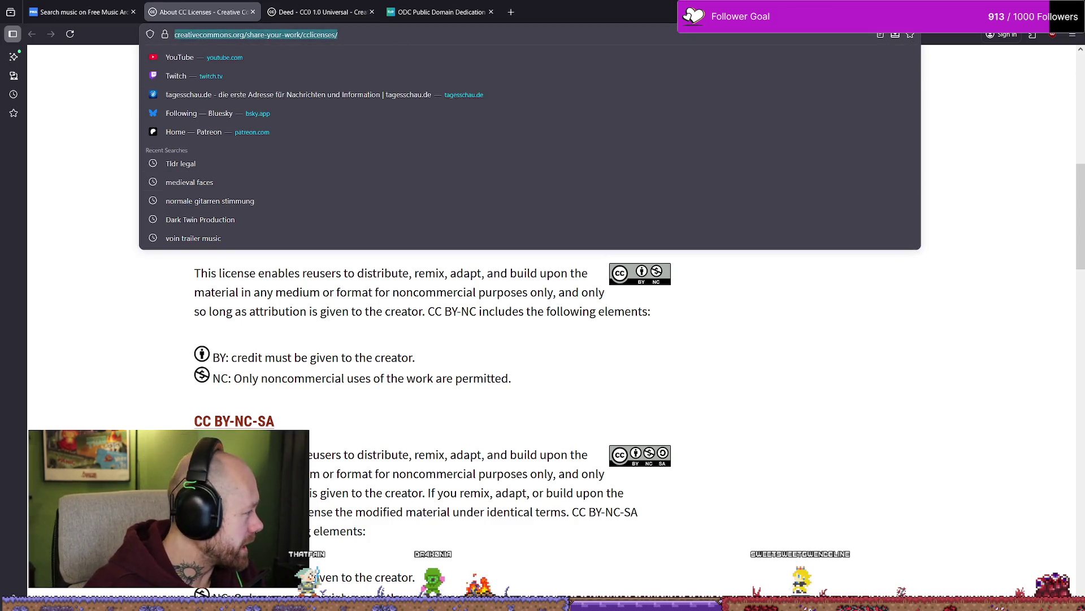
pyautogui.press('Escape')
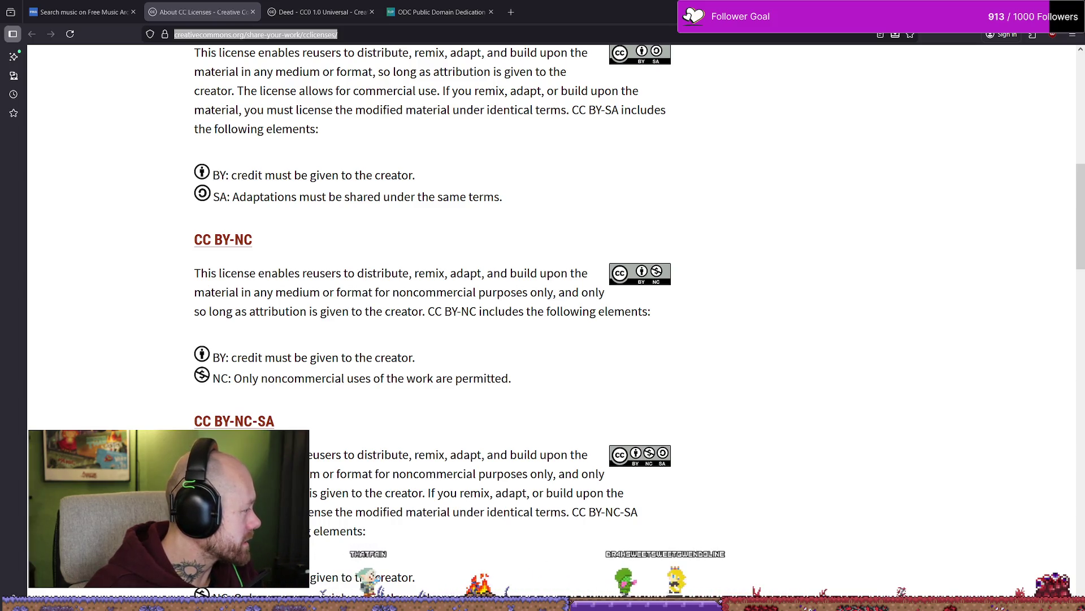
pyautogui.click(535, 253)
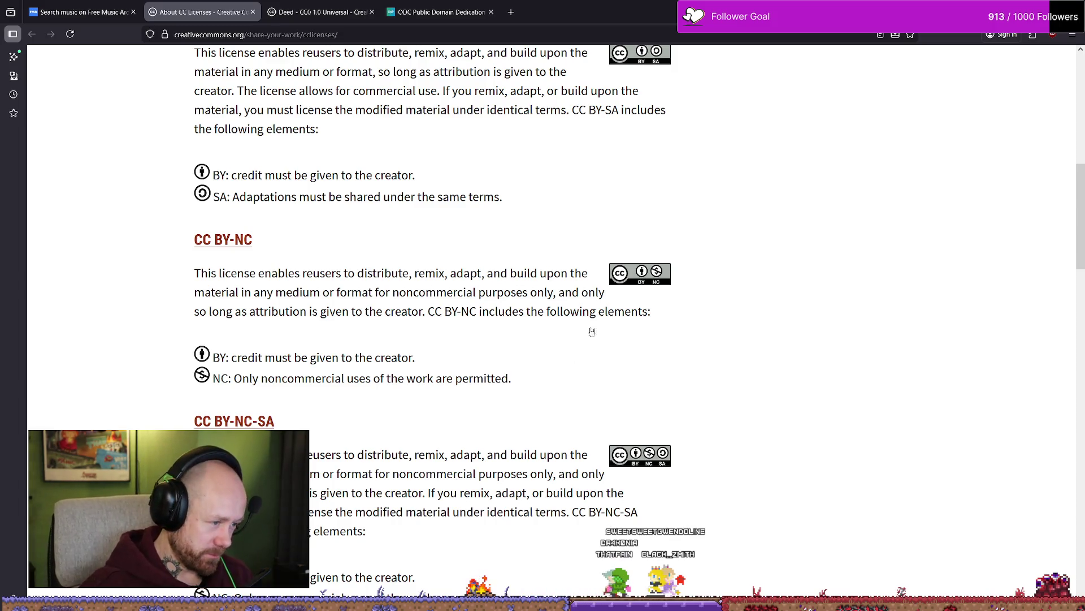
pyautogui.scroll(-4, 622, 334)
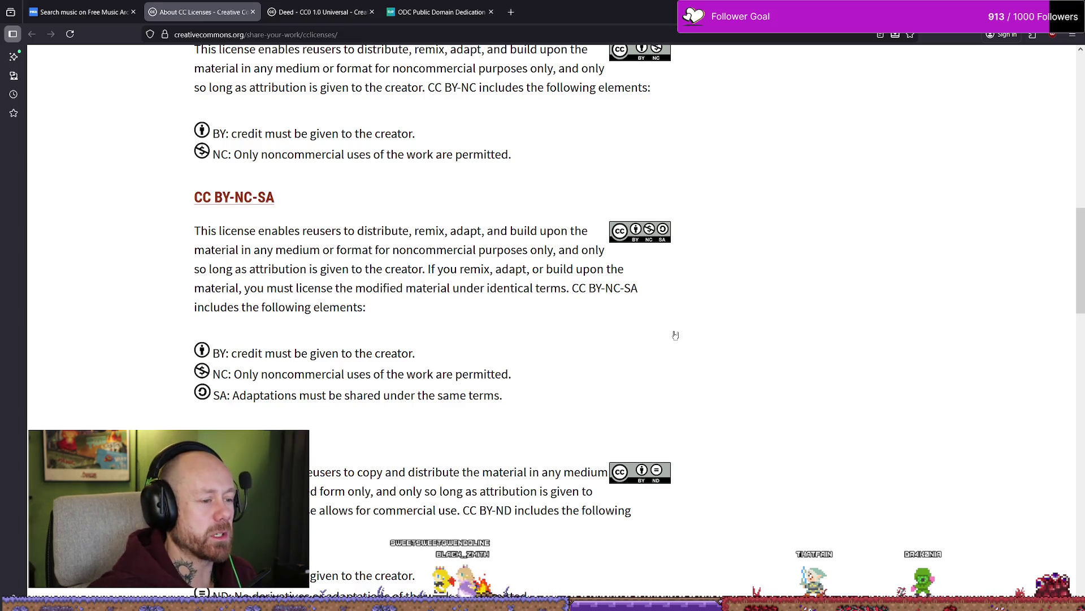
pyautogui.moveTo(401, 395)
pyautogui.mouseDown()
pyautogui.moveTo(502, 397)
pyautogui.moveTo(291, 374)
pyautogui.moveTo(232, 395)
pyautogui.mouseUp()
pyautogui.click(503, 378)
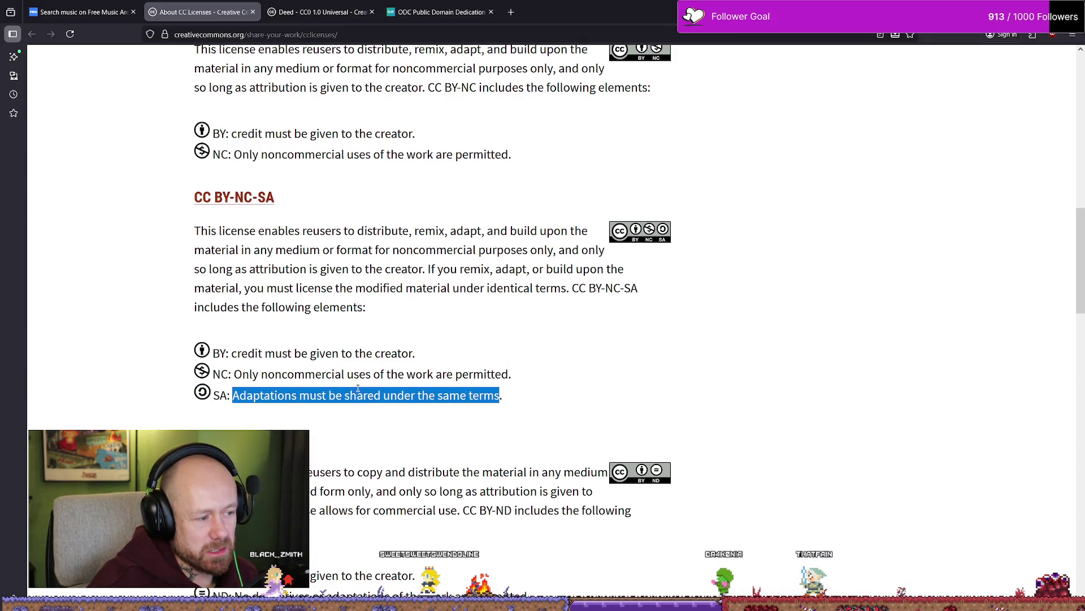
pyautogui.click(322, 370)
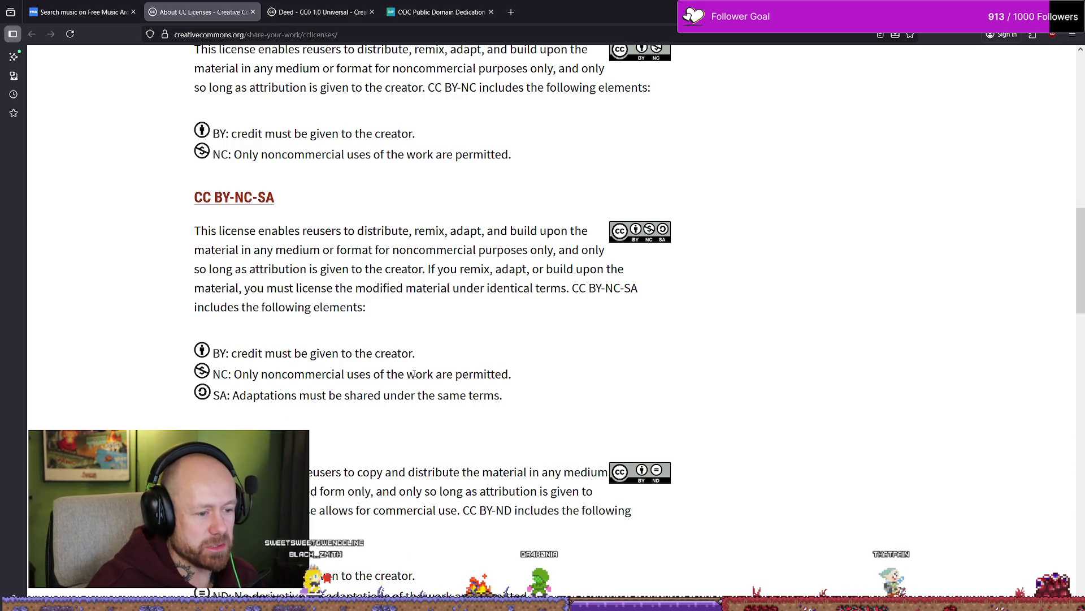
pyautogui.scroll(-4, 637, 381)
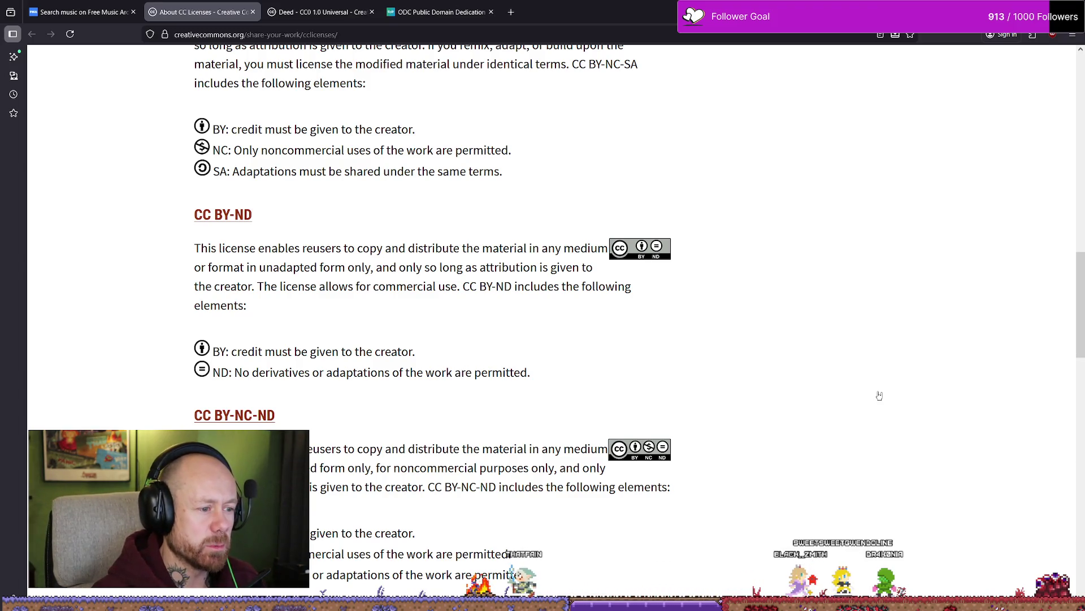
pyautogui.scroll(-5, 727, 328)
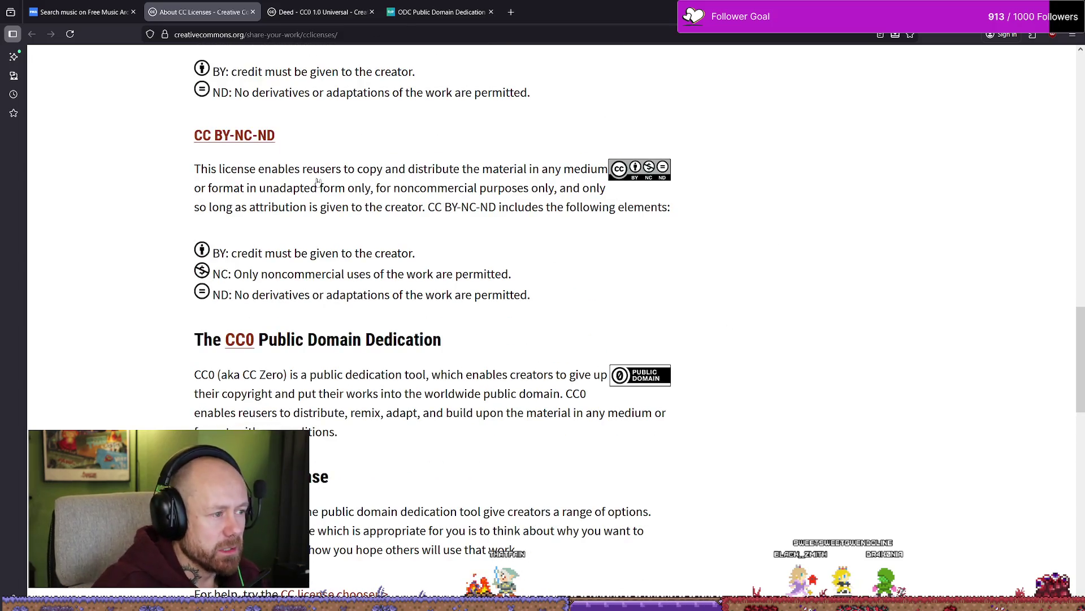
pyautogui.scroll(2, 318, 180)
pyautogui.moveTo(236, 365); pyautogui.dragTo(412, 366)
pyautogui.moveTo(233, 386); pyautogui.dragTo(493, 390)
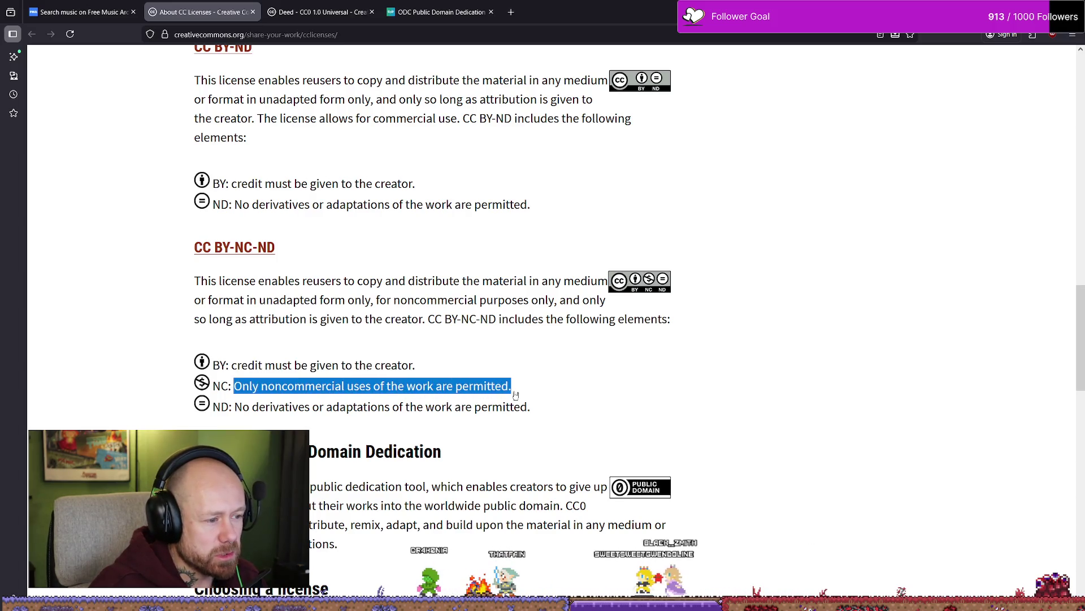
pyautogui.scroll(-2, 547, 389)
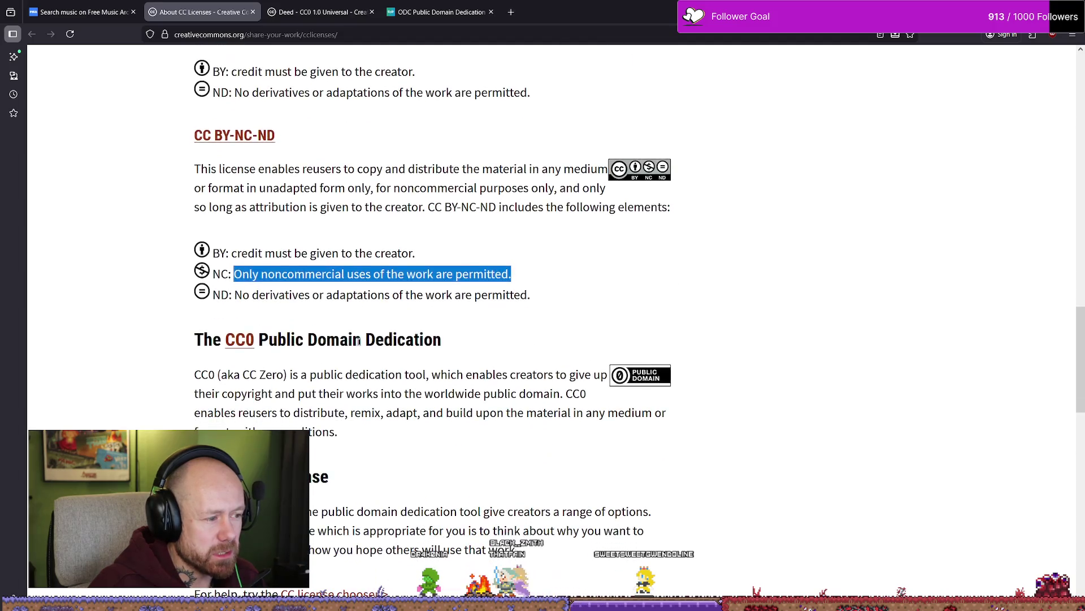
pyautogui.moveTo(234, 294); pyautogui.dragTo(517, 296)
pyautogui.scroll(-2, 517, 297)
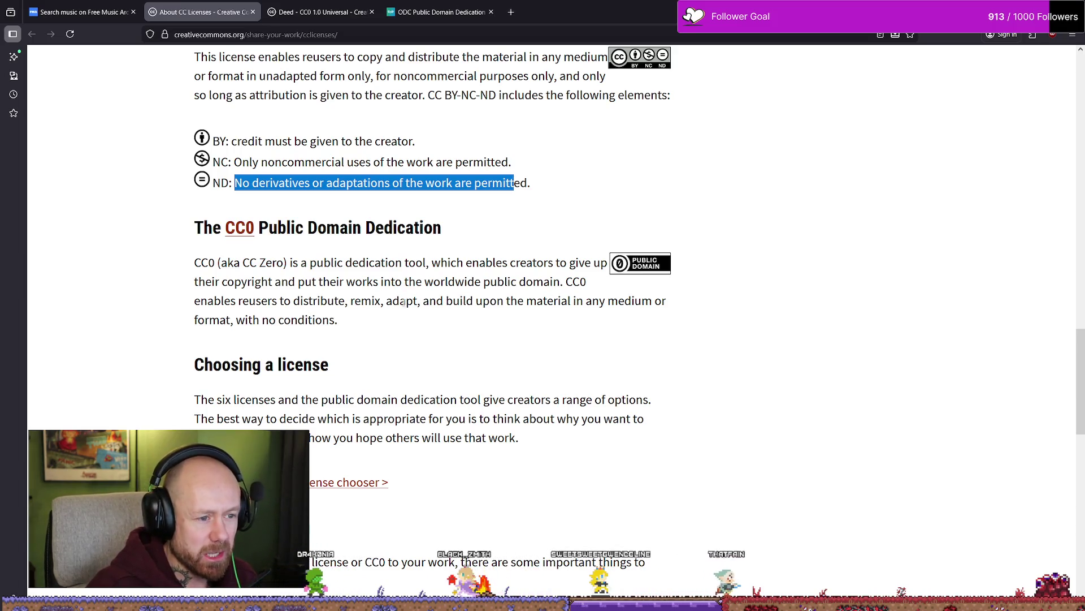
# Step: Read the CC0 section of About CC Licenses, highlighting what CC0 lets reusers do
pyautogui.moveTo(250, 320)
pyautogui.mouseDown()
pyautogui.moveTo(310, 320)
pyautogui.moveTo(238, 300)
pyautogui.mouseUp()
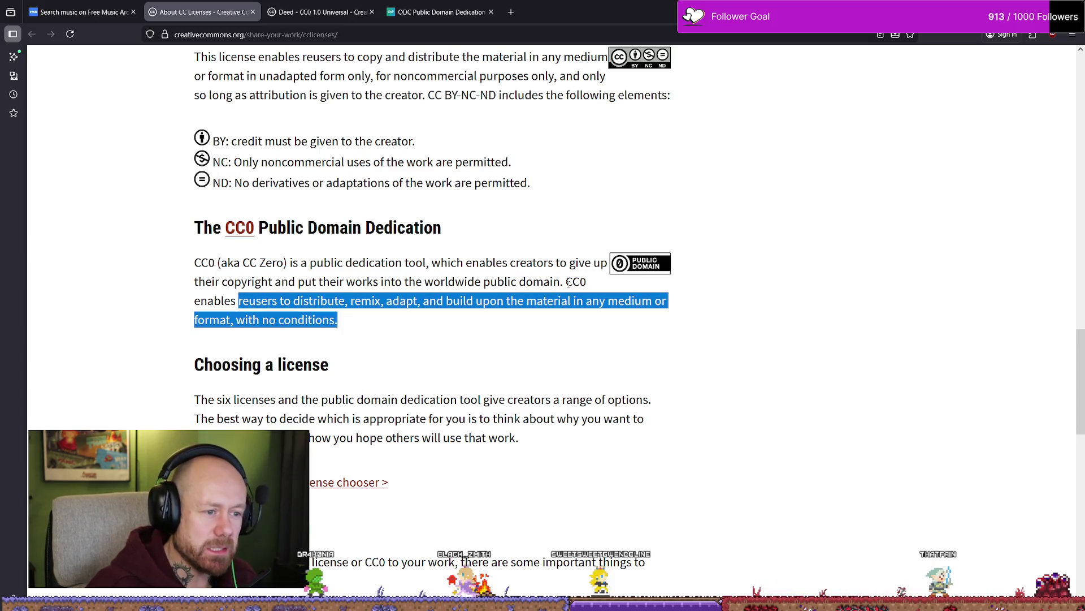
pyautogui.moveTo(567, 283); pyautogui.dragTo(581, 283)
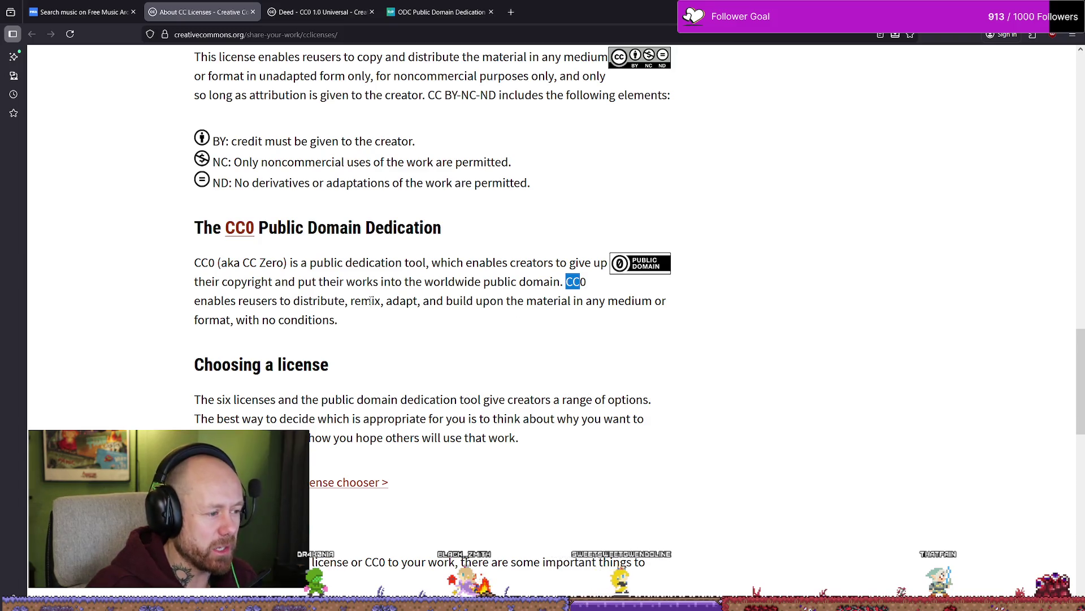
pyautogui.scroll(-5, 371, 300)
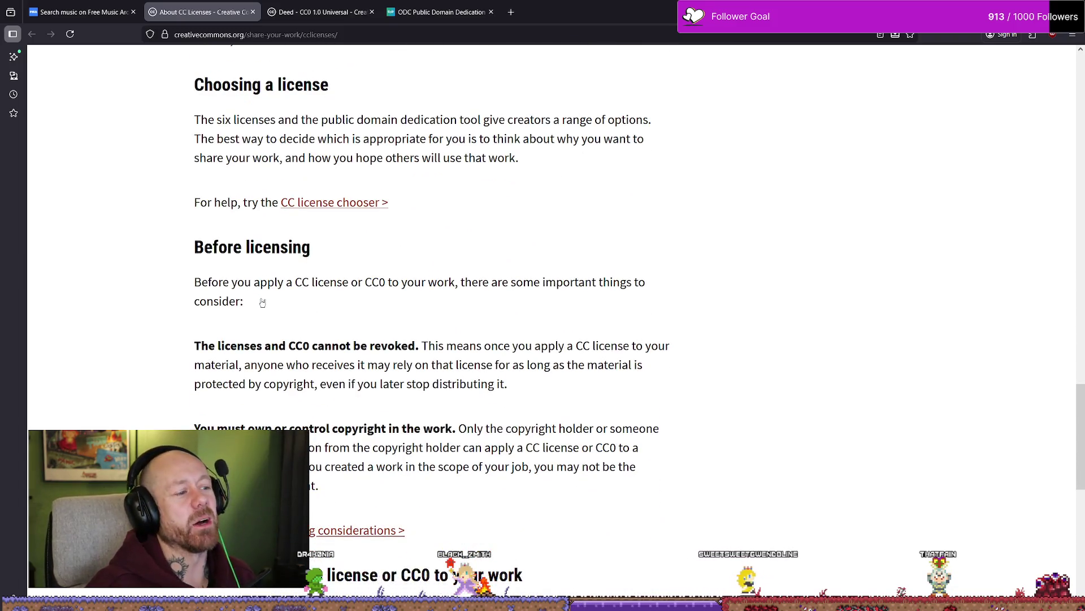
pyautogui.scroll(2, 430, 286)
pyautogui.scroll(2, 451, 255)
pyautogui.scroll(10, 450, 208)
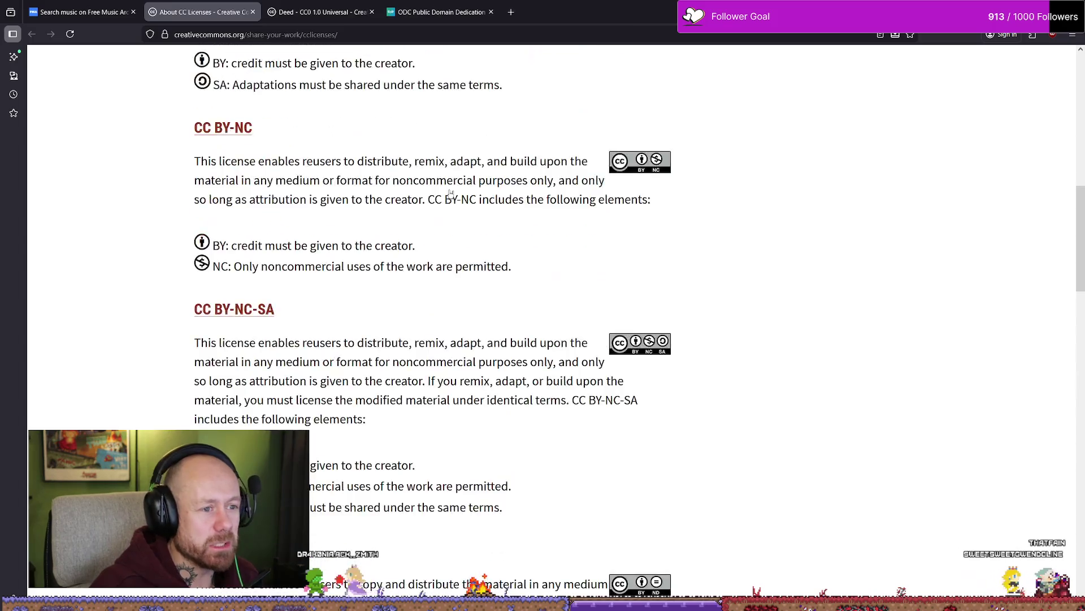
pyautogui.scroll(10, 449, 194)
pyautogui.scroll(-5, 367, 237)
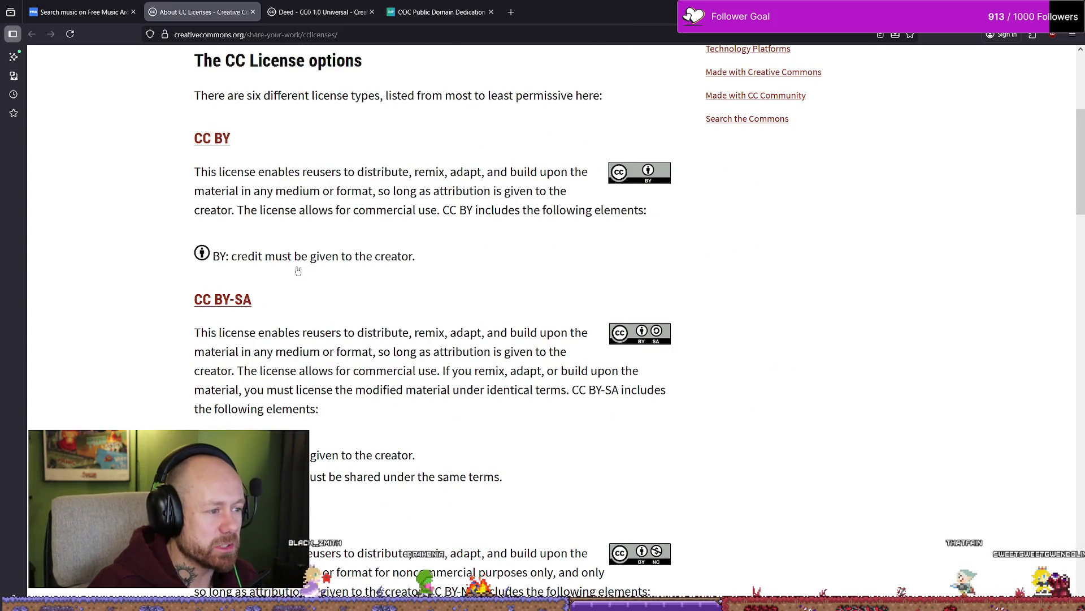
pyautogui.scroll(-20, 303, 270)
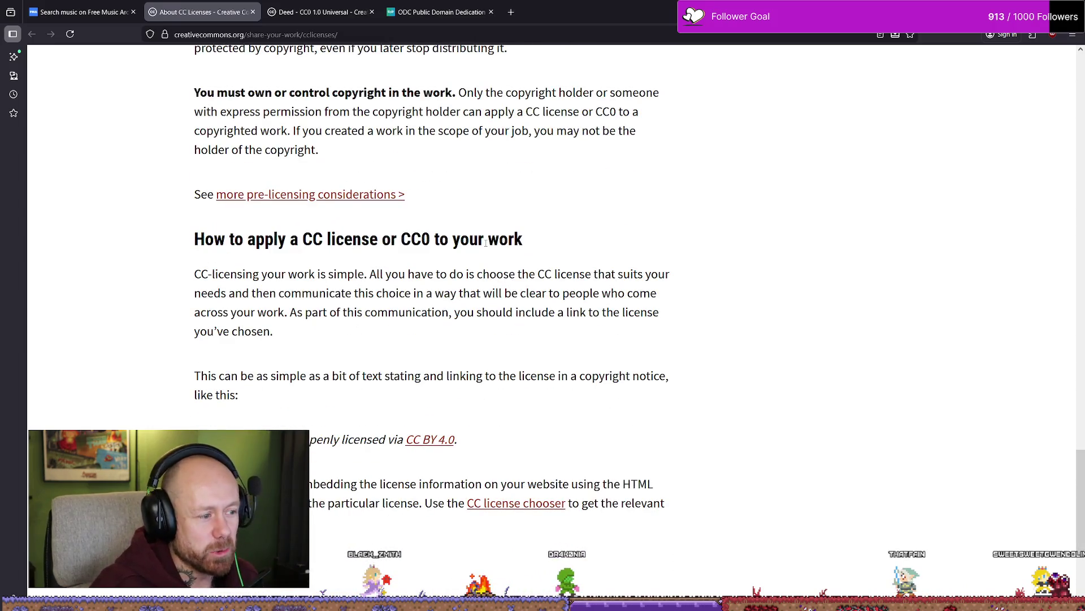
pyautogui.scroll(3, 480, 249)
pyautogui.scroll(-2, 497, 277)
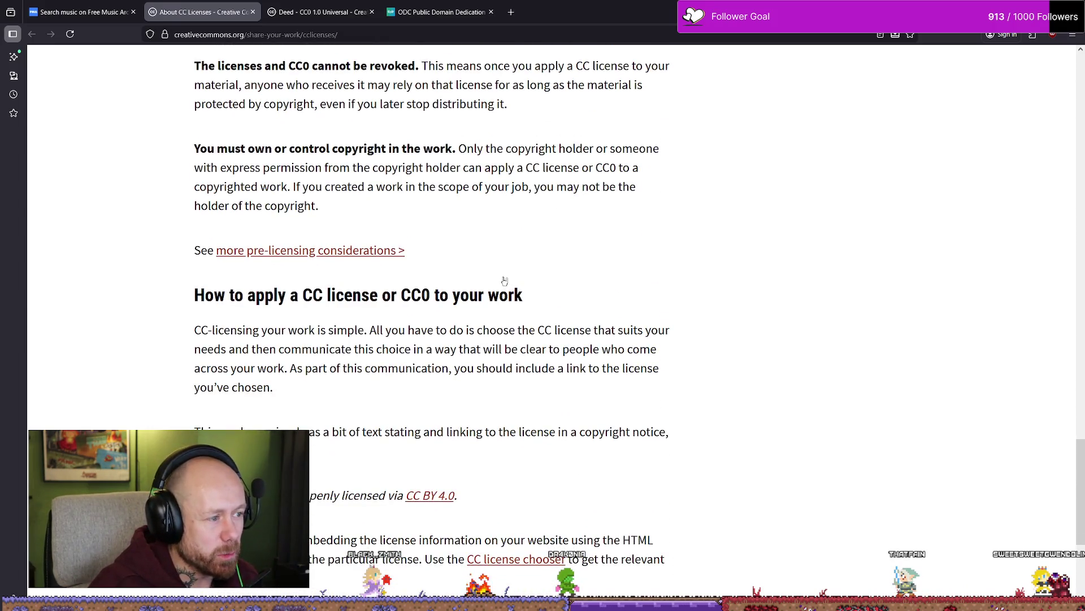
pyautogui.scroll(1, 553, 257)
pyautogui.scroll(-2, 407, 244)
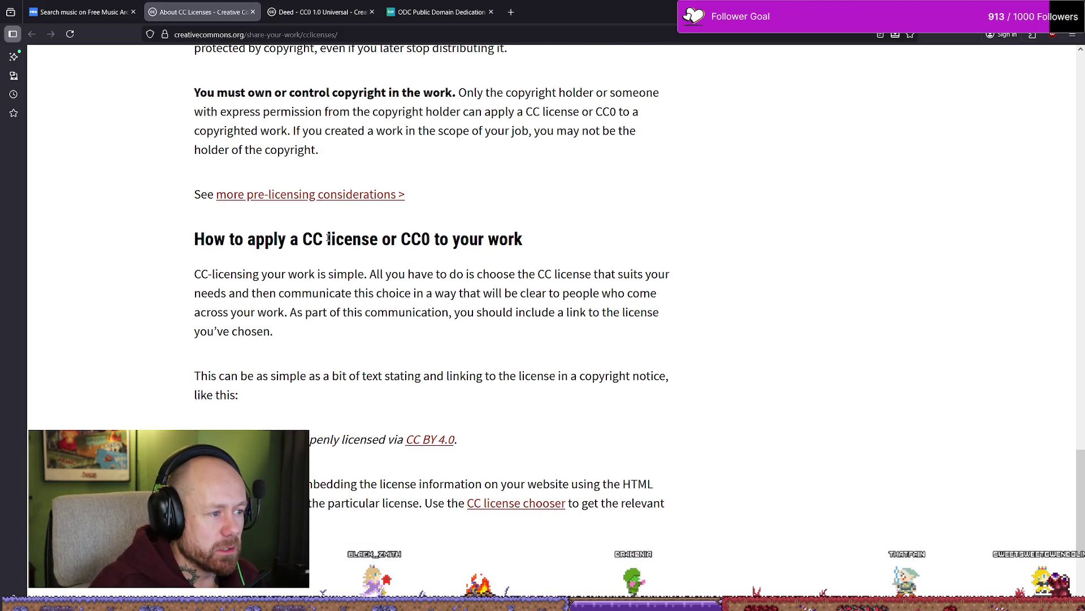
pyautogui.scroll(-2, 378, 238)
pyautogui.scroll(2, 234, 287)
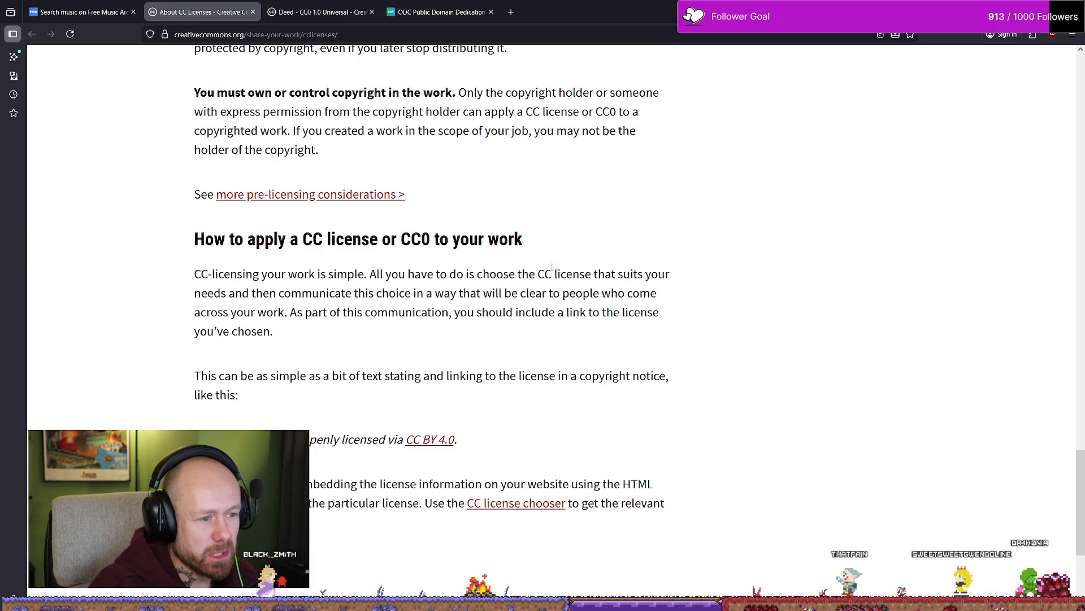
# Step: Read the 'How to apply' advice on communicating the license choice and linking to it
pyautogui.moveTo(265, 293); pyautogui.dragTo(400, 293)
pyautogui.moveTo(327, 293); pyautogui.dragTo(625, 292)
pyautogui.click(437, 295)
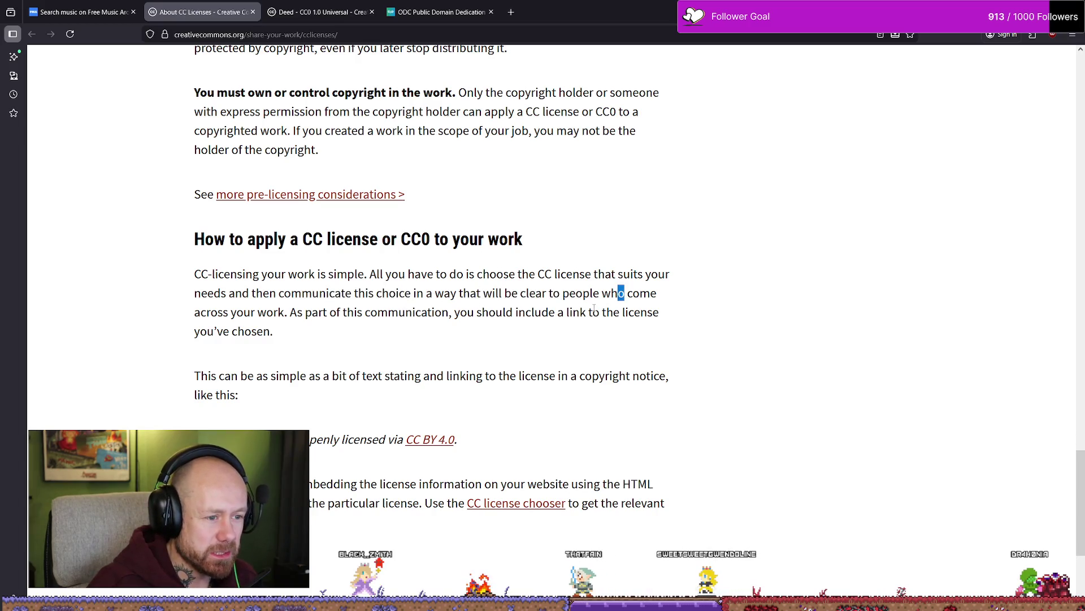
pyautogui.moveTo(291, 314); pyautogui.dragTo(461, 315)
pyautogui.moveTo(364, 314); pyautogui.dragTo(587, 314)
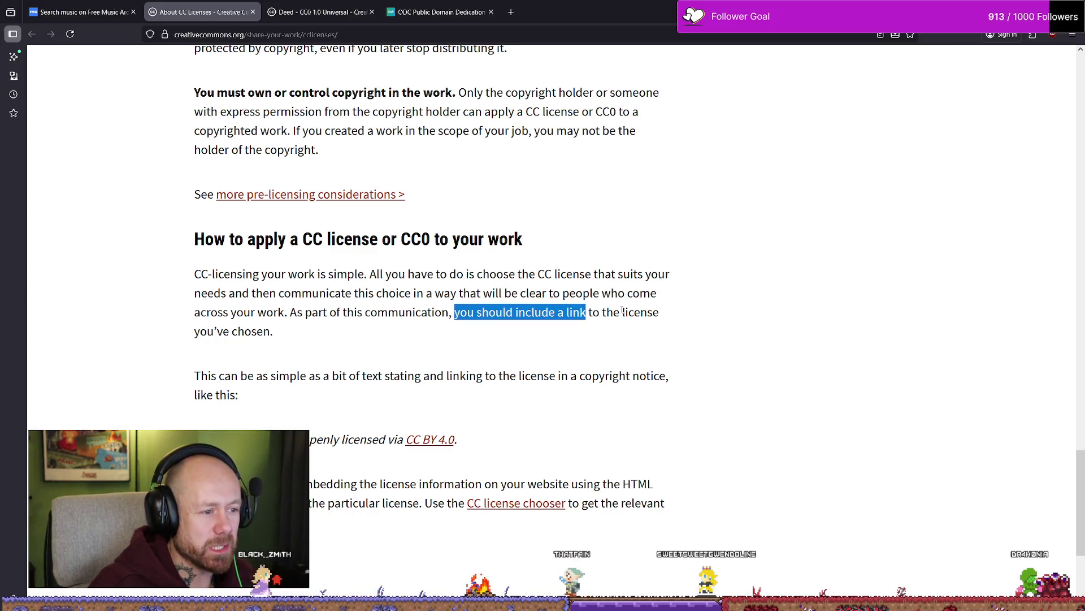
pyautogui.click(587, 314)
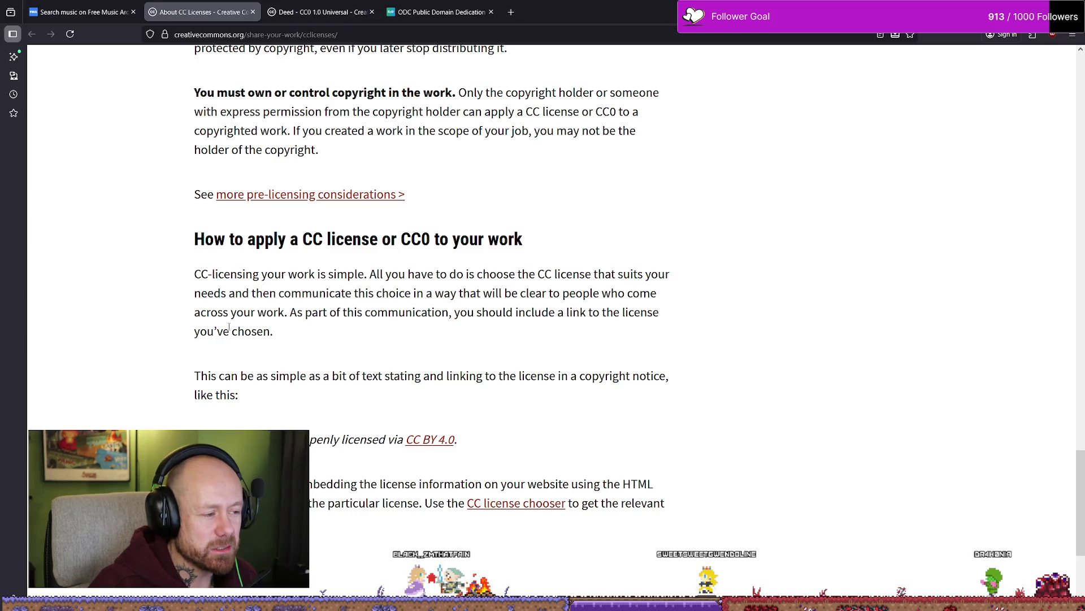
pyautogui.moveTo(271, 332)
pyautogui.mouseDown()
pyautogui.moveTo(207, 312)
pyautogui.moveTo(334, 312)
pyautogui.moveTo(290, 312)
pyautogui.mouseUp()
pyautogui.click(334, 326)
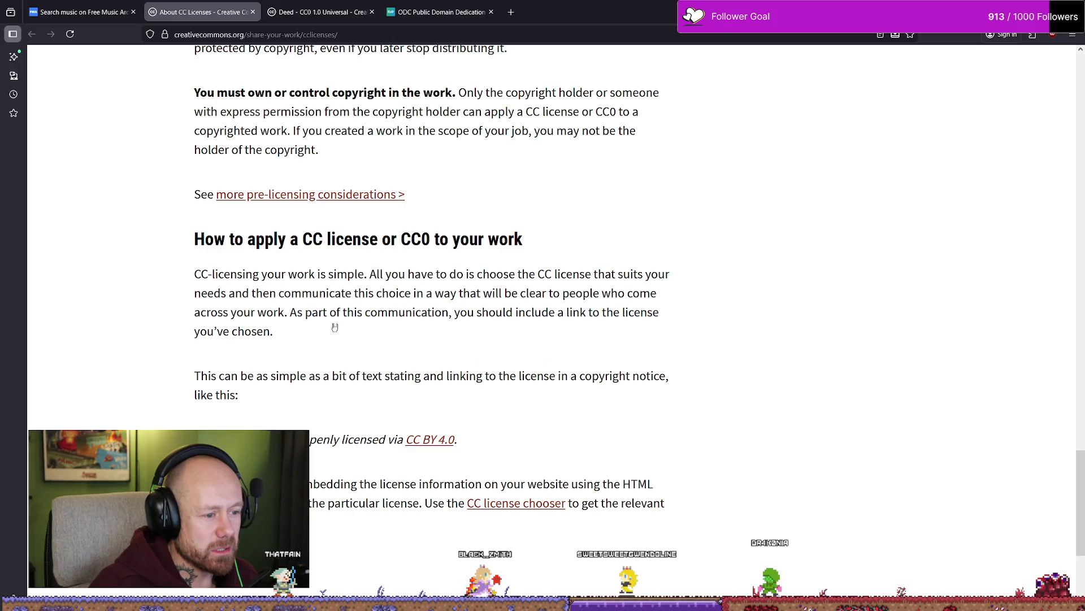
pyautogui.scroll(-4, 331, 339)
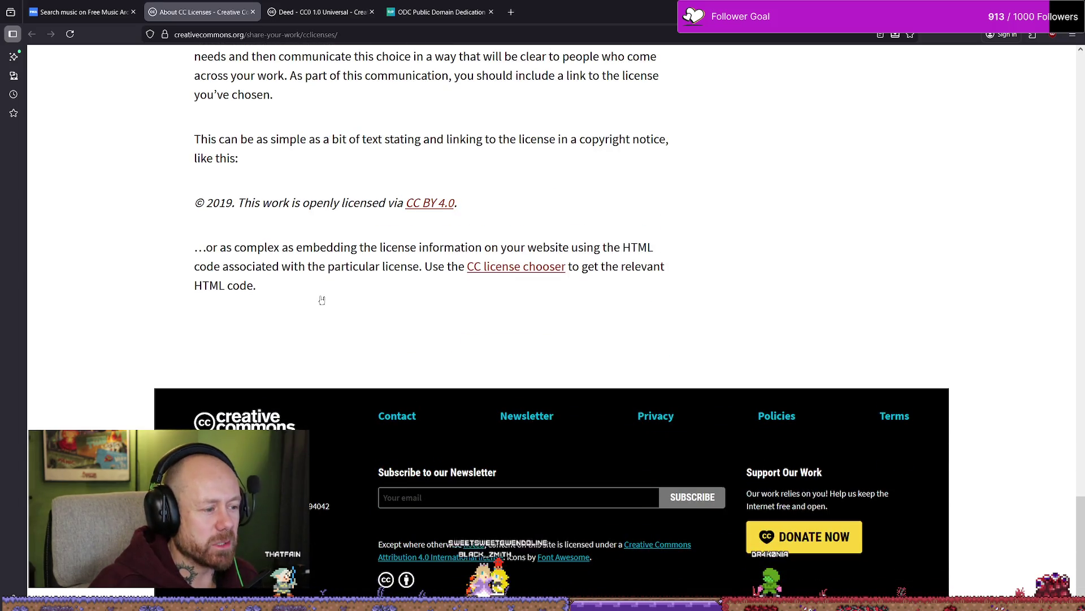
pyautogui.scroll(20, 321, 300)
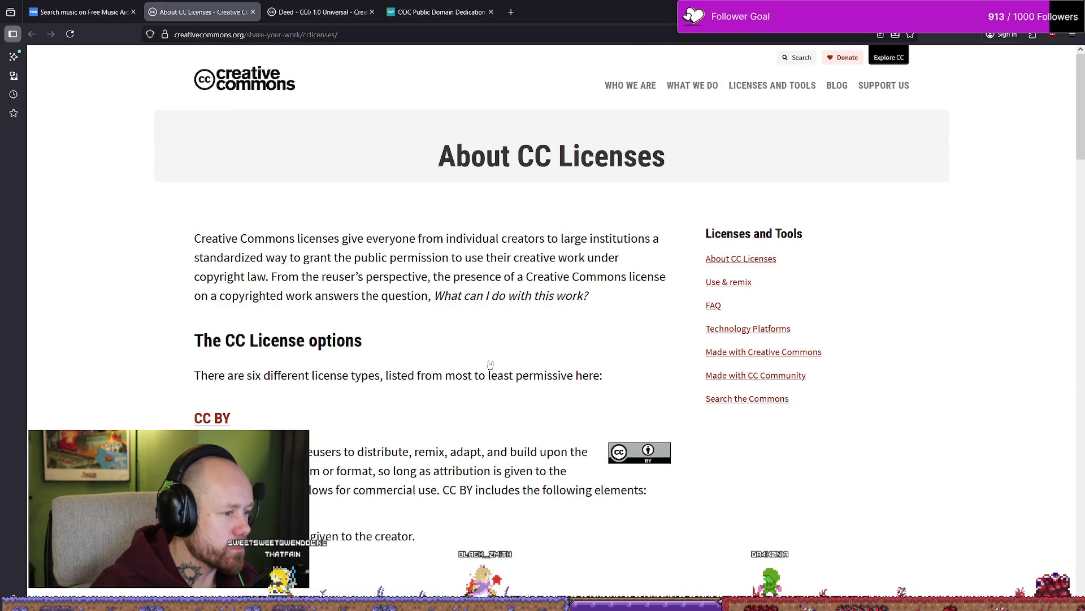
pyautogui.scroll(-4, 486, 362)
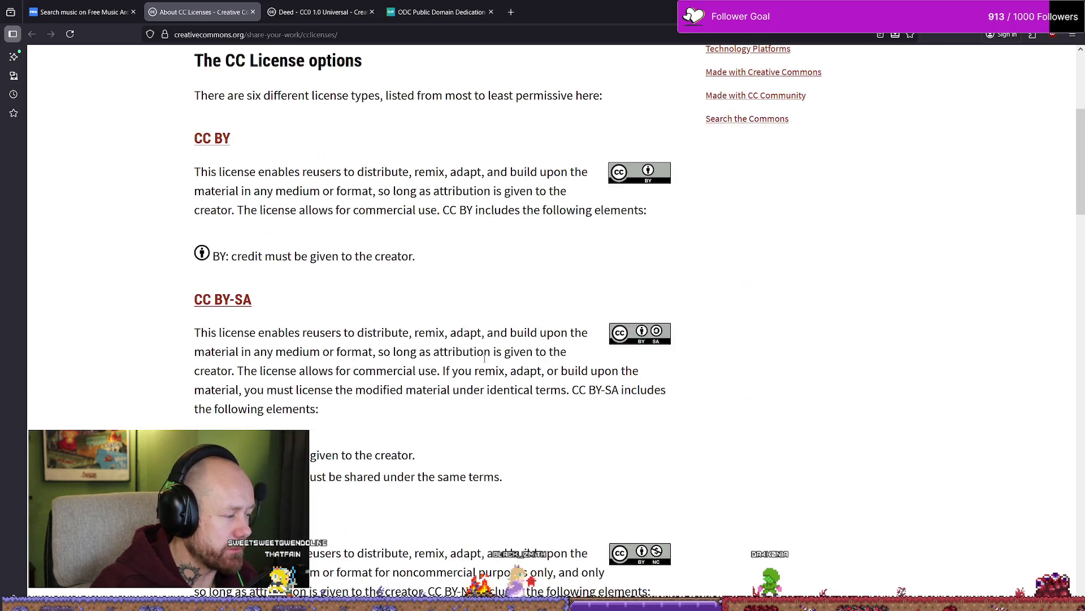
pyautogui.scroll(5, 395, 277)
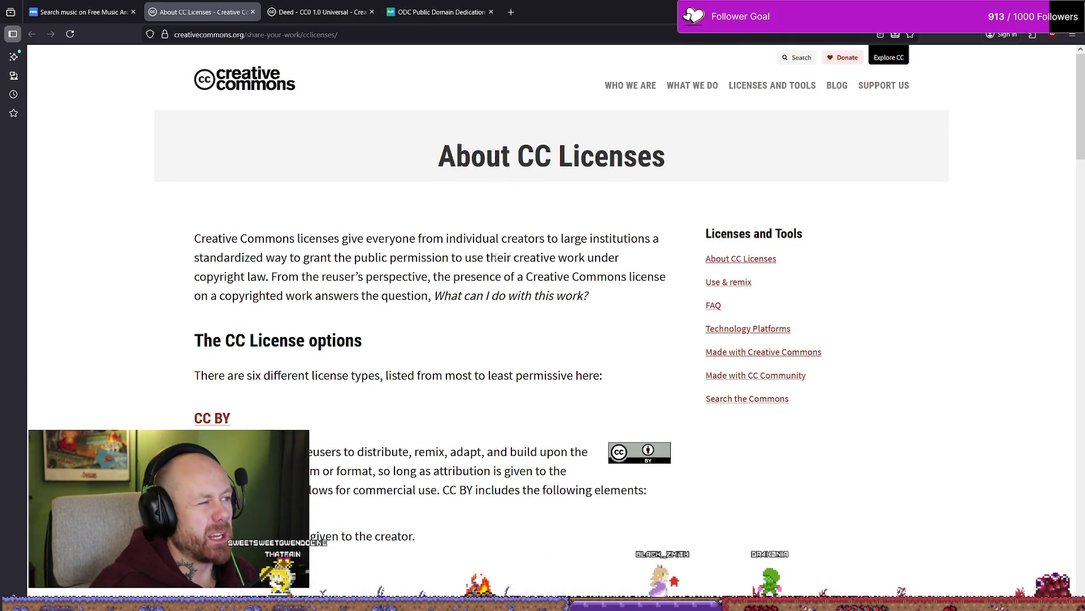
# Step: Close the CC0 1.0 Universal deed and About CC Licenses tabs
pyautogui.click(366, 12)
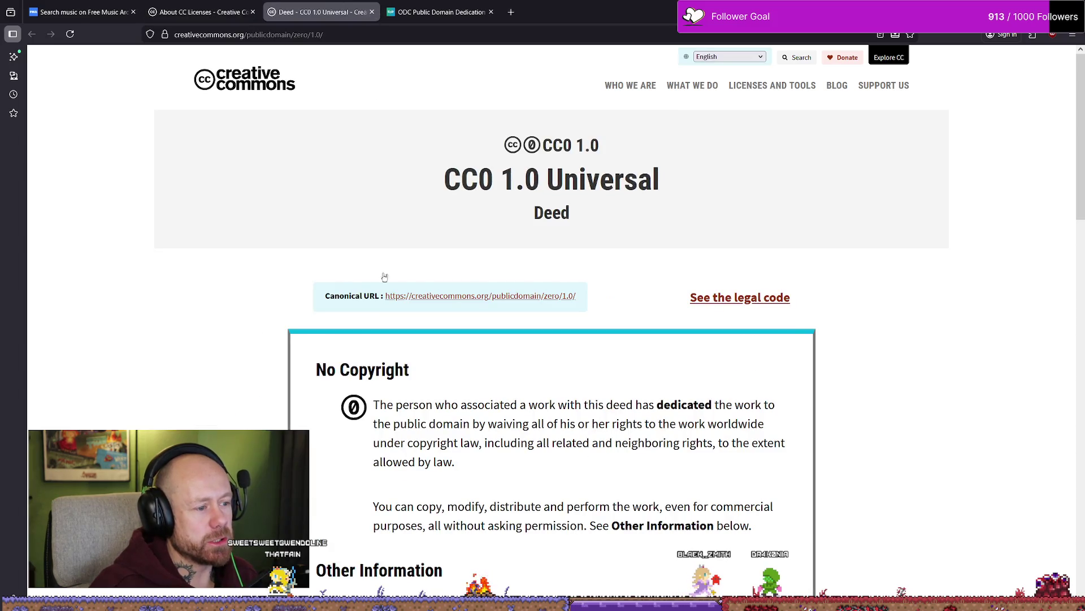
pyautogui.scroll(-15, 382, 256)
pyautogui.scroll(15, 370, 225)
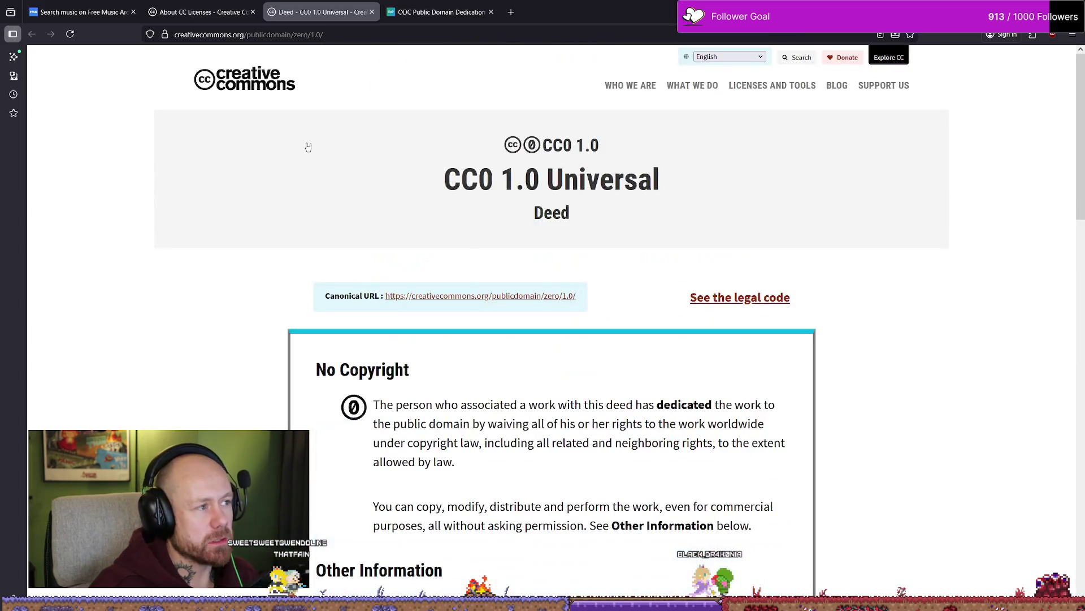
pyautogui.click(201, 12)
pyautogui.click(289, 15)
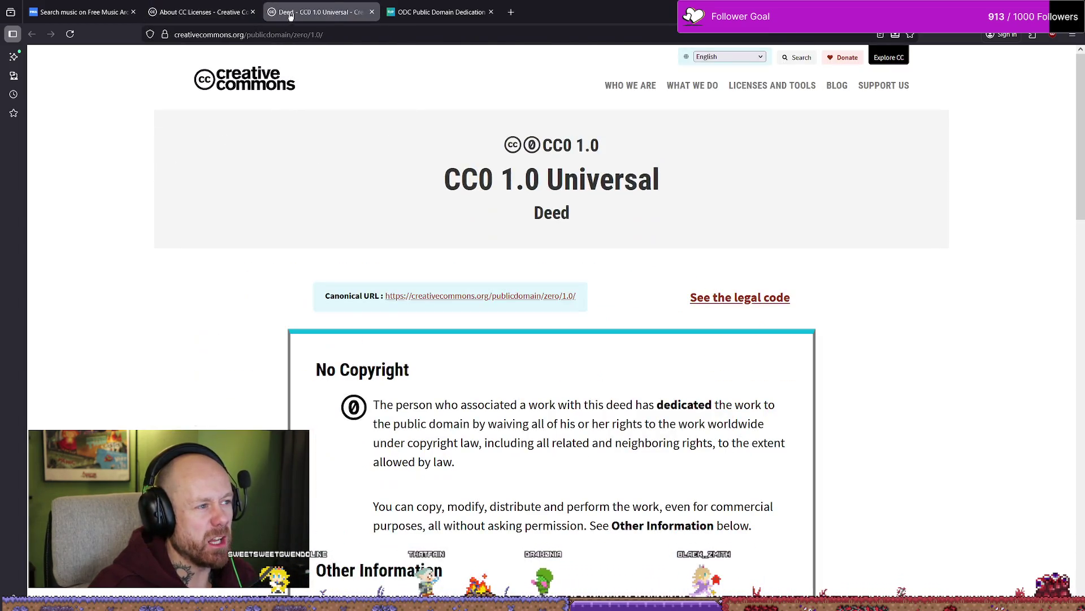
pyautogui.click(372, 12)
pyautogui.click(221, 12)
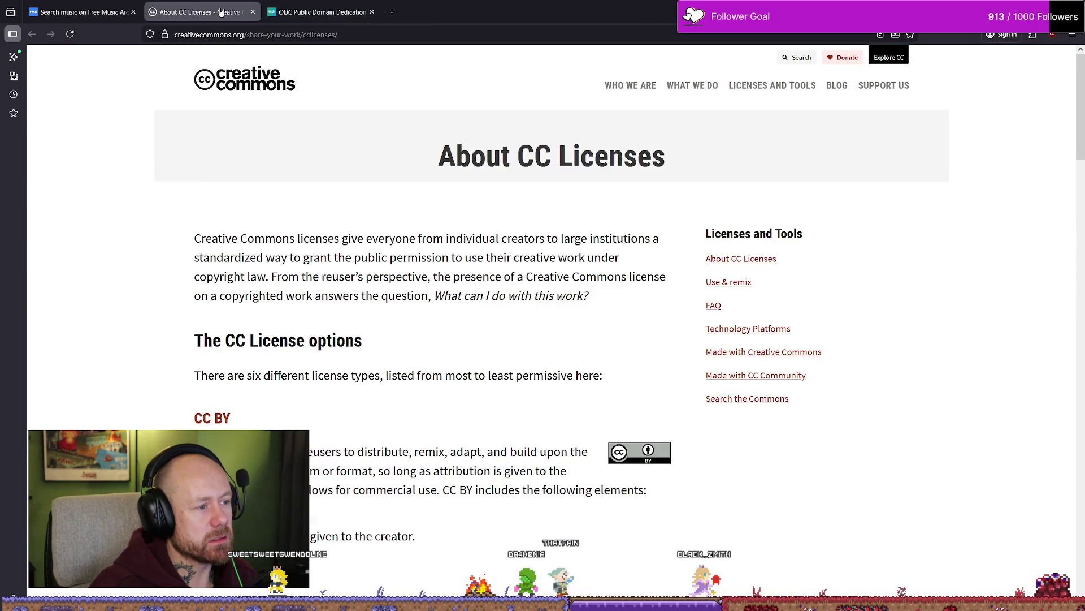
pyautogui.click(252, 12)
# Step: Return to the death metal search results and dismiss the cookie settings notice
pyautogui.scroll(-5, 396, 226)
pyautogui.scroll(5, 400, 229)
pyautogui.click(80, 12)
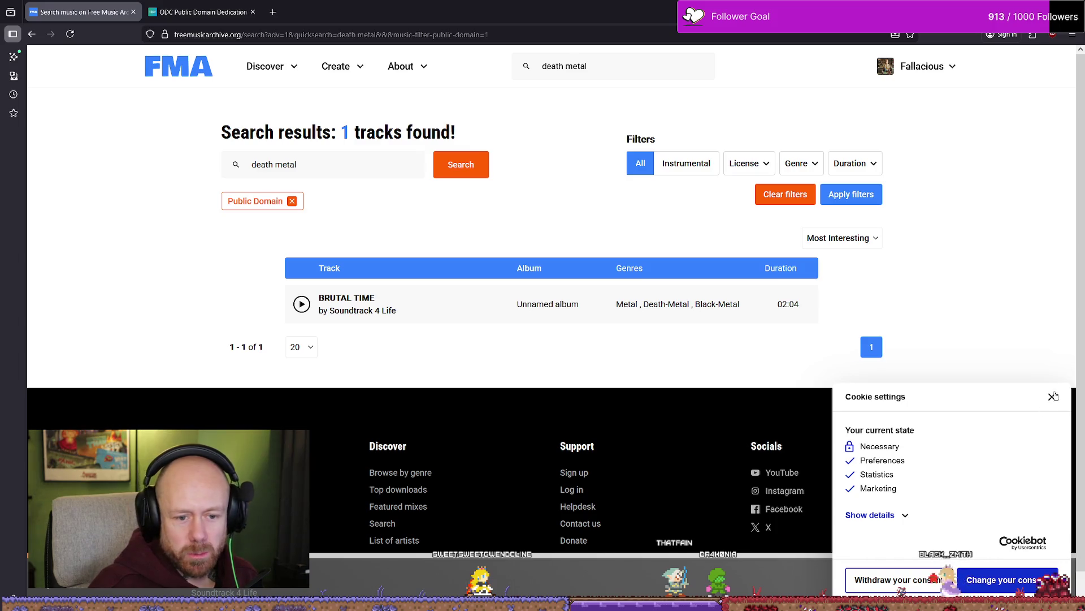
pyautogui.click(1053, 396)
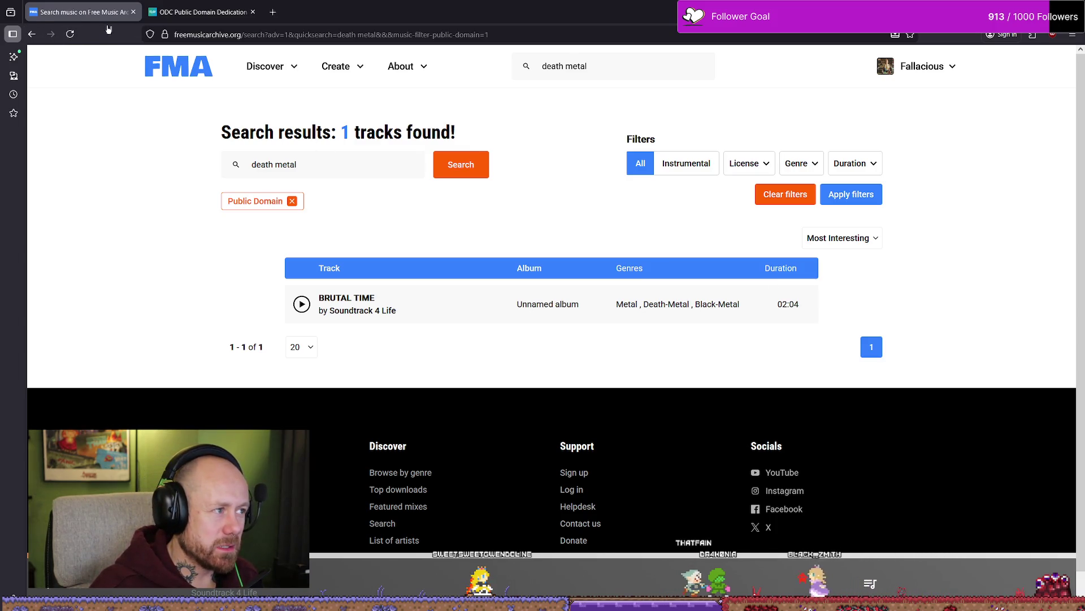
# Step: Close the sidebar settings panel, keep Most Interesting sorting, and nudge the window right
pyautogui.hotkey('ctrl', 'n')
pyautogui.hotkey('ctrl', 'w')
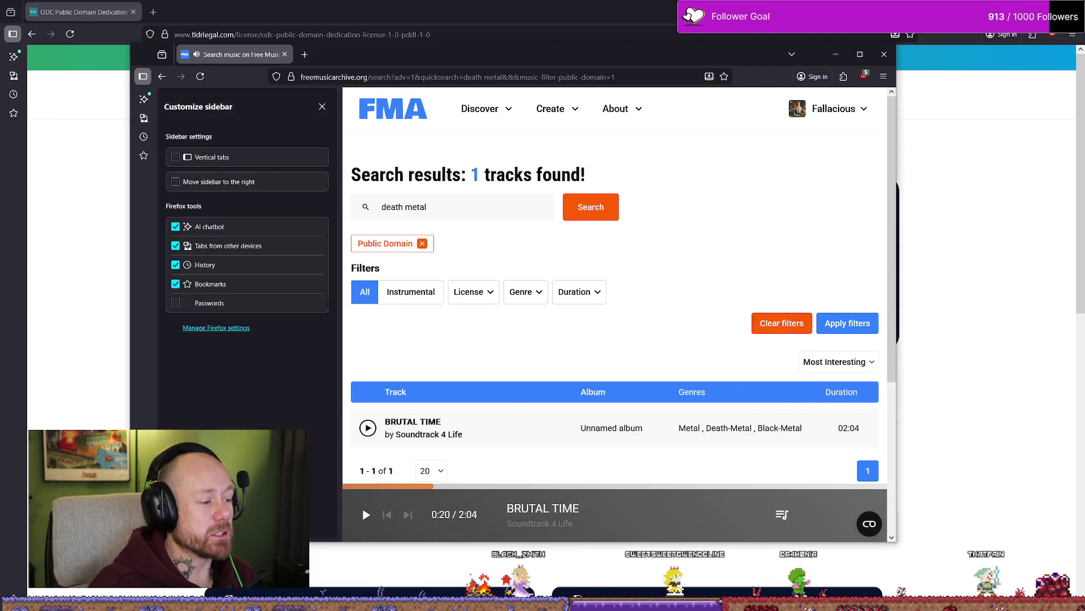
pyautogui.click(143, 76)
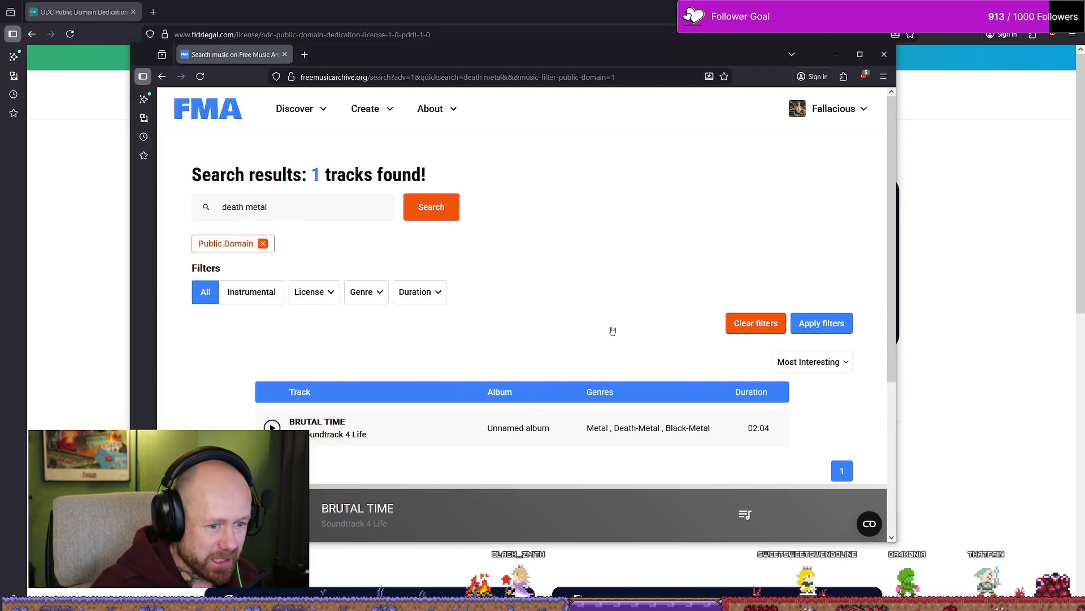
pyautogui.scroll(-1, 611, 334)
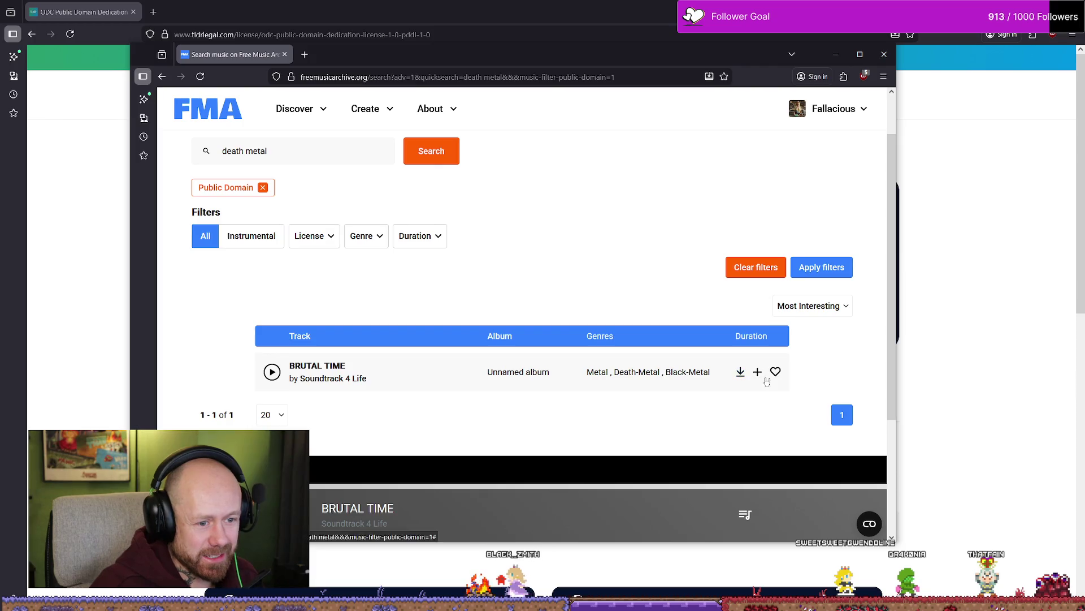
pyautogui.click(809, 306)
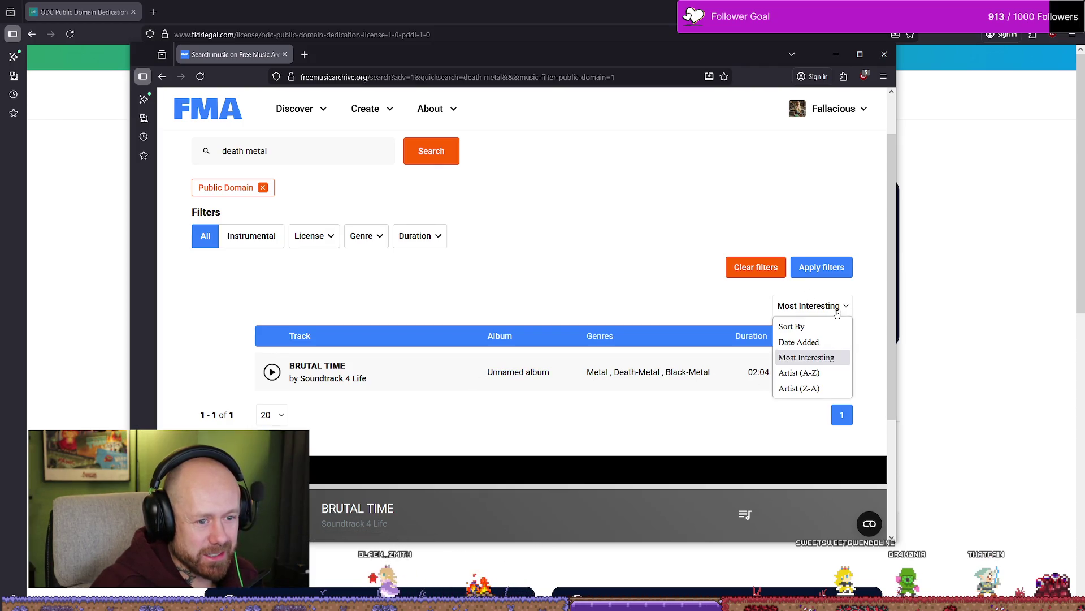
pyautogui.click(788, 355)
pyautogui.scroll(2, 609, 314)
pyautogui.scroll(-4, 612, 315)
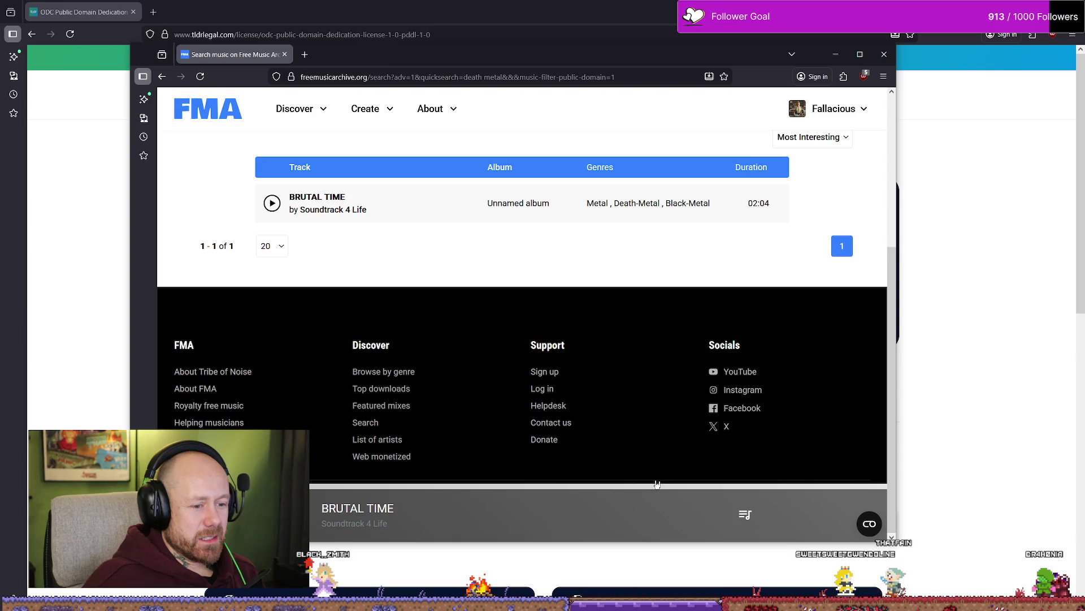
pyautogui.scroll(4, 761, 303)
pyautogui.moveTo(230, 53)
pyautogui.mouseDown()
pyautogui.moveTo(196, 80)
pyautogui.moveTo(266, 58)
pyautogui.mouseUp()
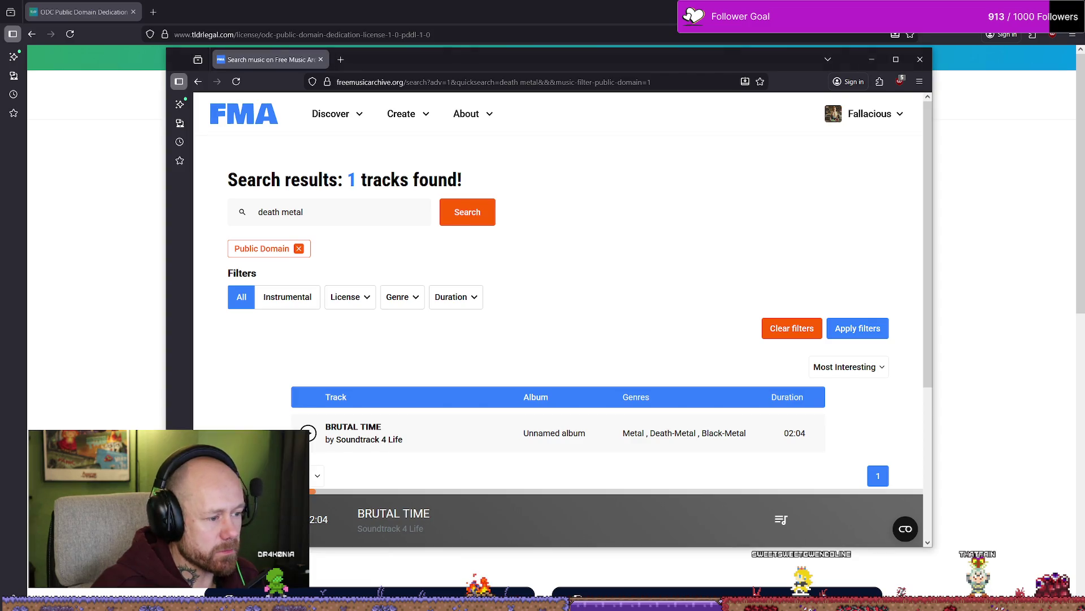
# Step: Leave the sort order unchanged and remove the Public Domain filter chip
pyautogui.scroll(-2, 605, 281)
pyautogui.scroll(-1, 848, 225)
pyautogui.click(848, 199)
pyautogui.click(868, 202)
pyautogui.scroll(3, 591, 215)
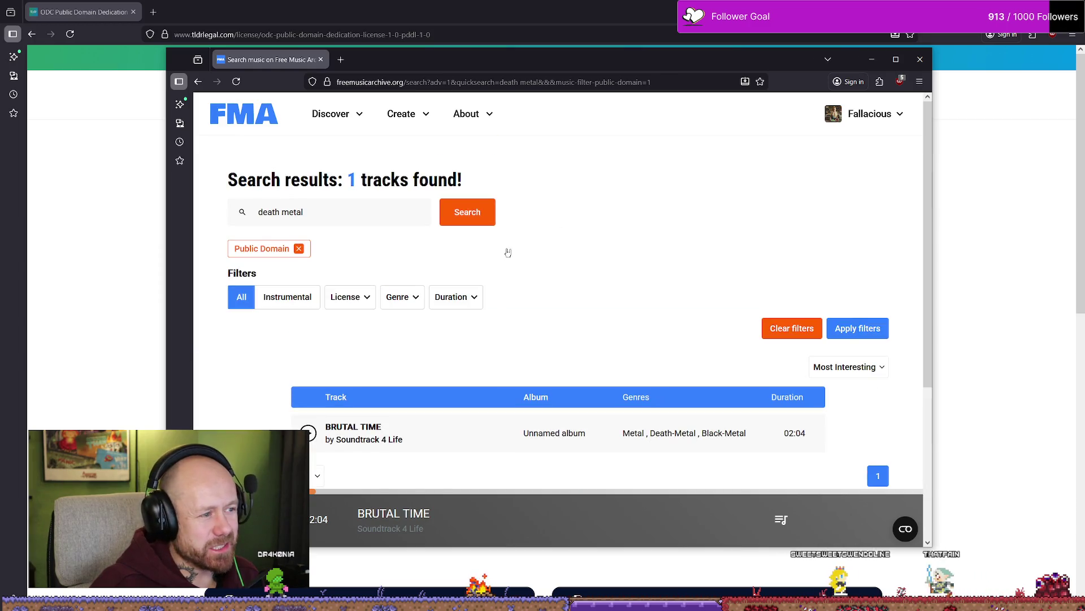
pyautogui.click(303, 250)
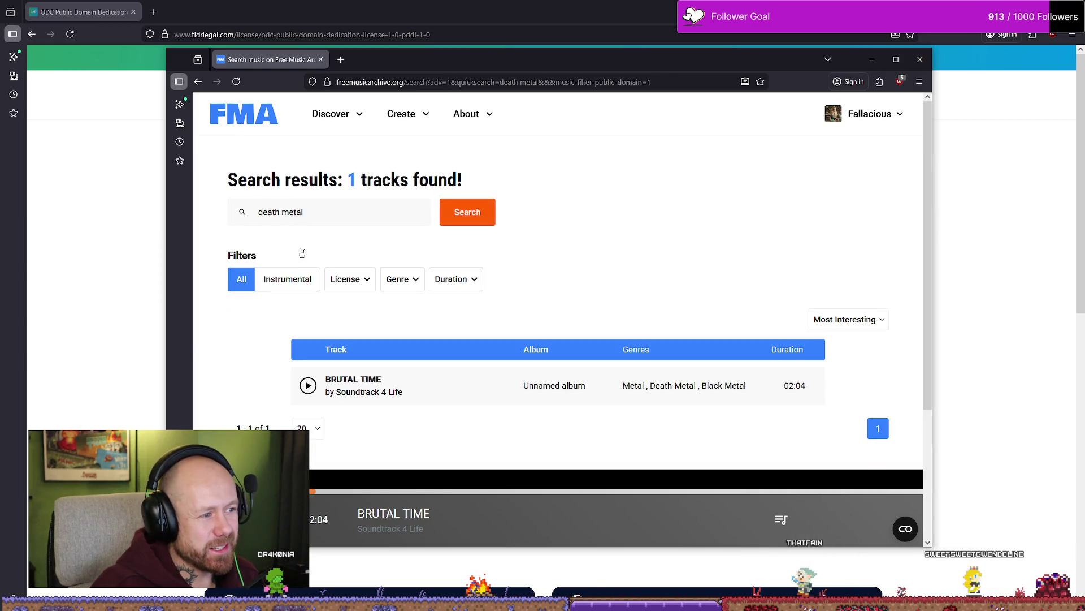
# Step: Close the sidebar settings panel and go back to the 23-track 'metal' results
pyautogui.scroll(-3, 591, 262)
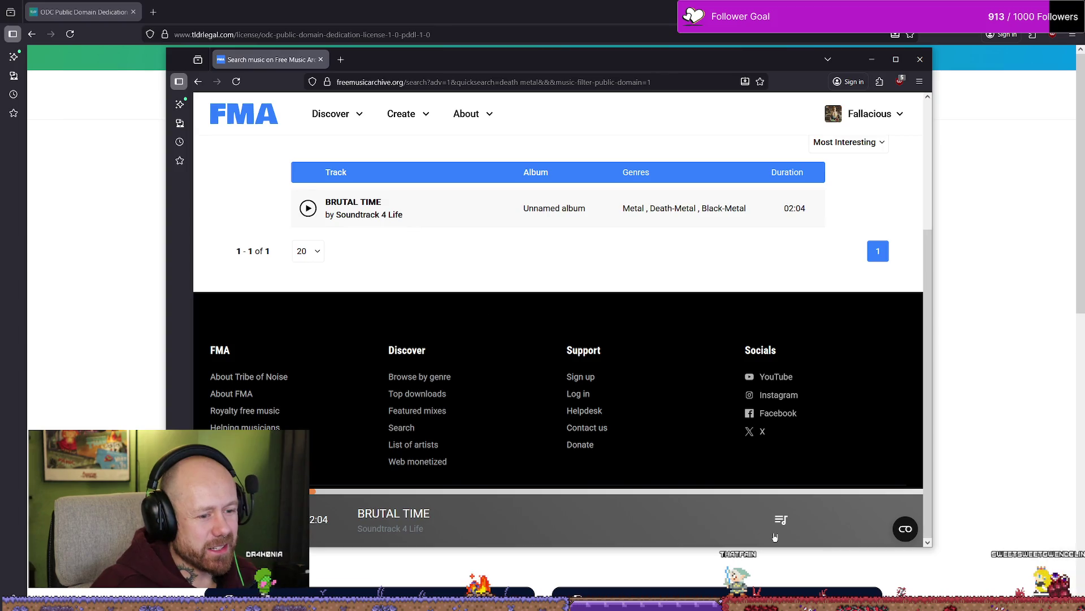
pyautogui.moveTo(364, 513); pyautogui.dragTo(394, 513)
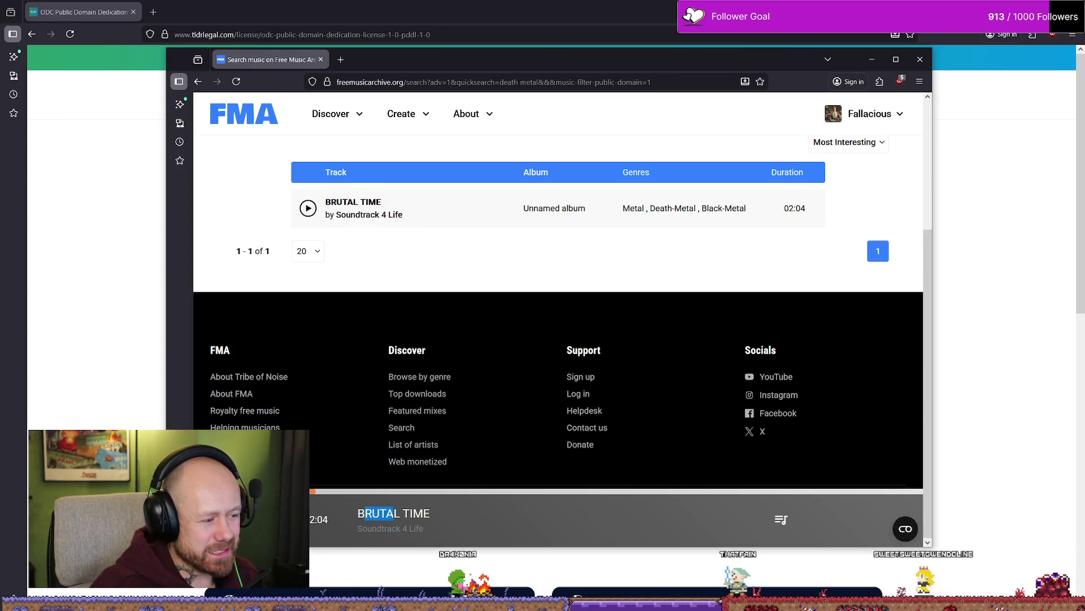
pyautogui.hotkey('ctrl', 'alt', 'z')
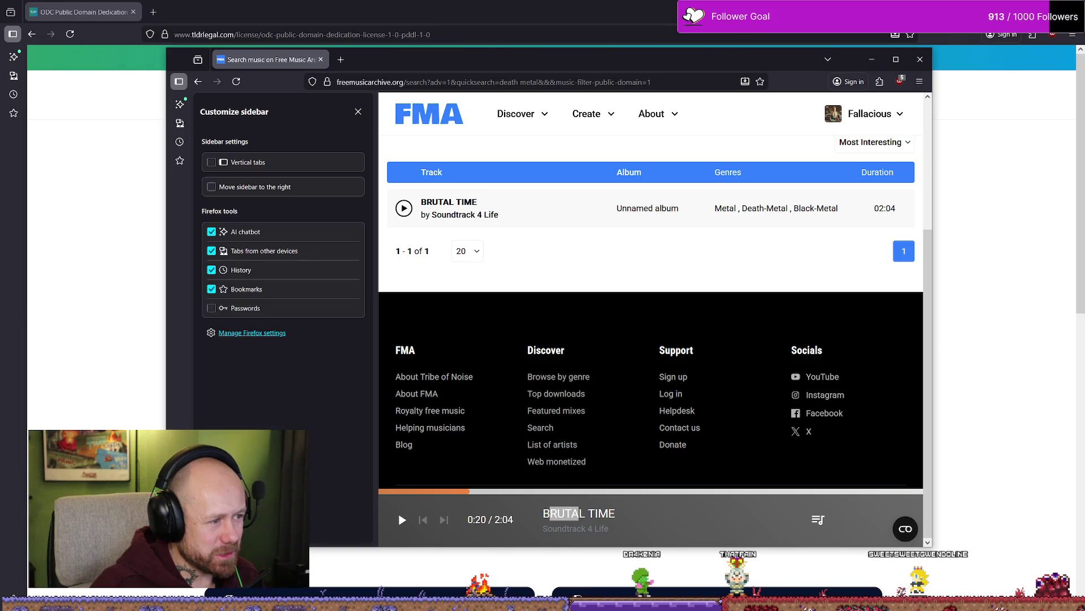
pyautogui.hotkey('ctrl', 'alt', 'z')
pyautogui.scroll(3, 533, 365)
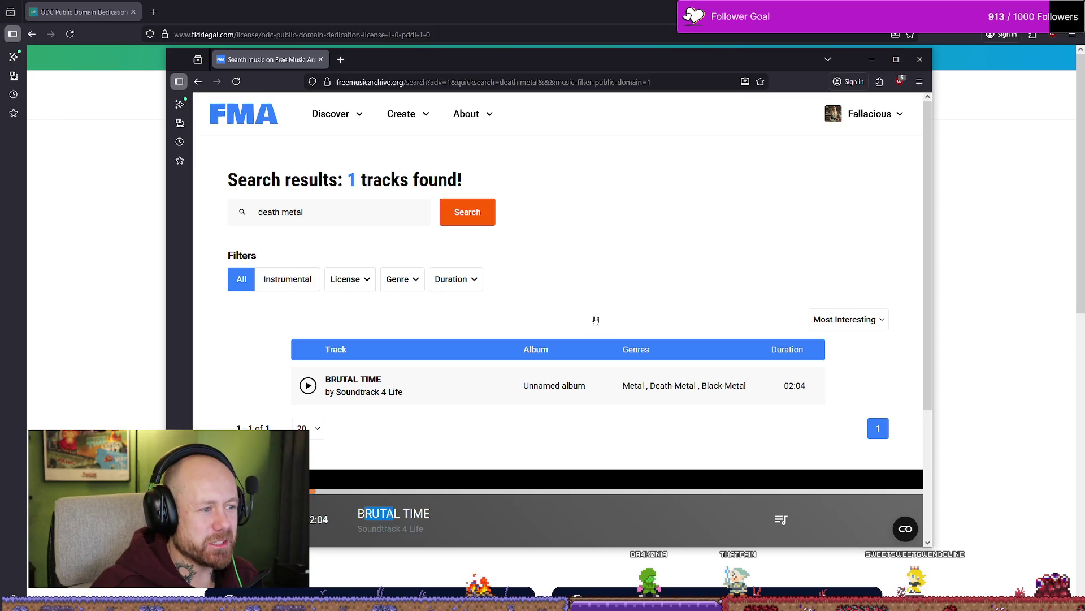
pyautogui.hotkey('alt', 'Left')
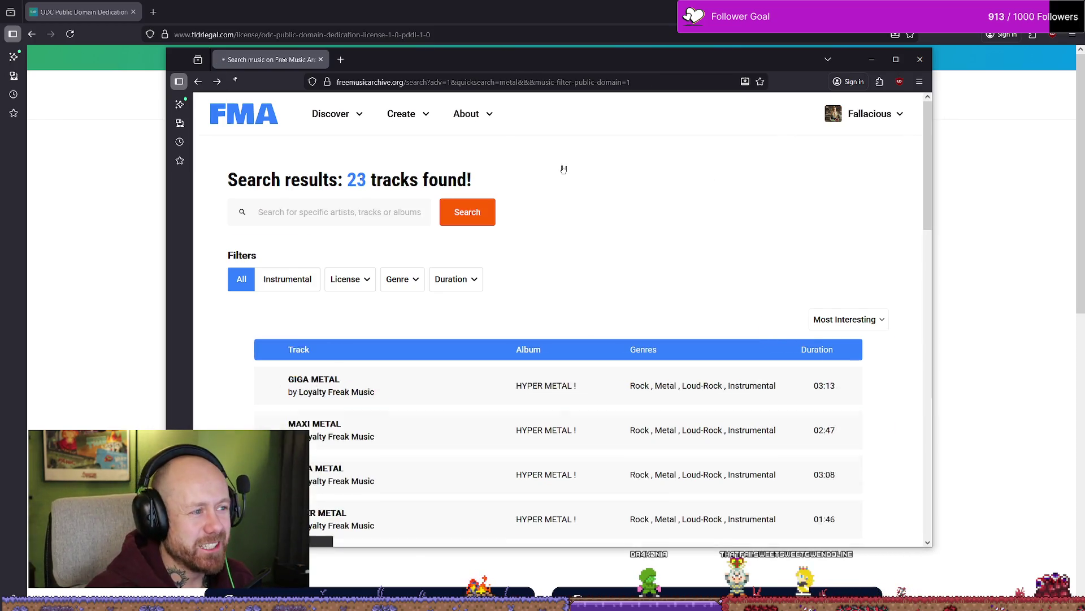
# Step: Go back to the archive home page and open the Meet Soularflair blog post
pyautogui.hotkey('alt', 'Left')
pyautogui.hotkey('alt', 'Left')
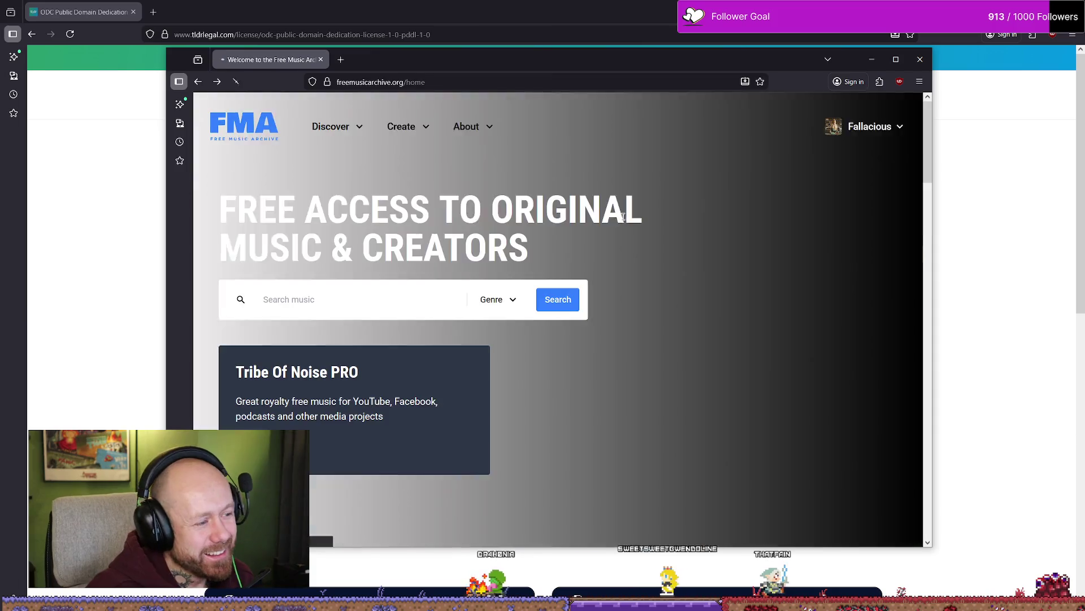
pyautogui.scroll(-4, 623, 218)
pyautogui.scroll(-6, 640, 260)
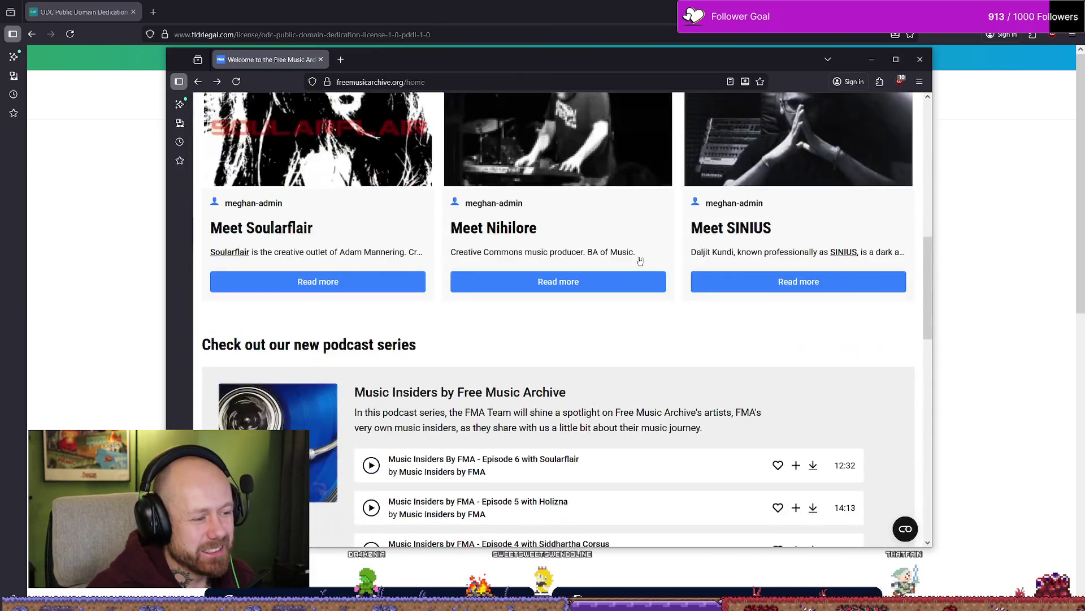
pyautogui.scroll(3, 640, 260)
pyautogui.scroll(1, 242, 336)
pyautogui.scroll(2, 242, 336)
pyautogui.scroll(-3, 218, 351)
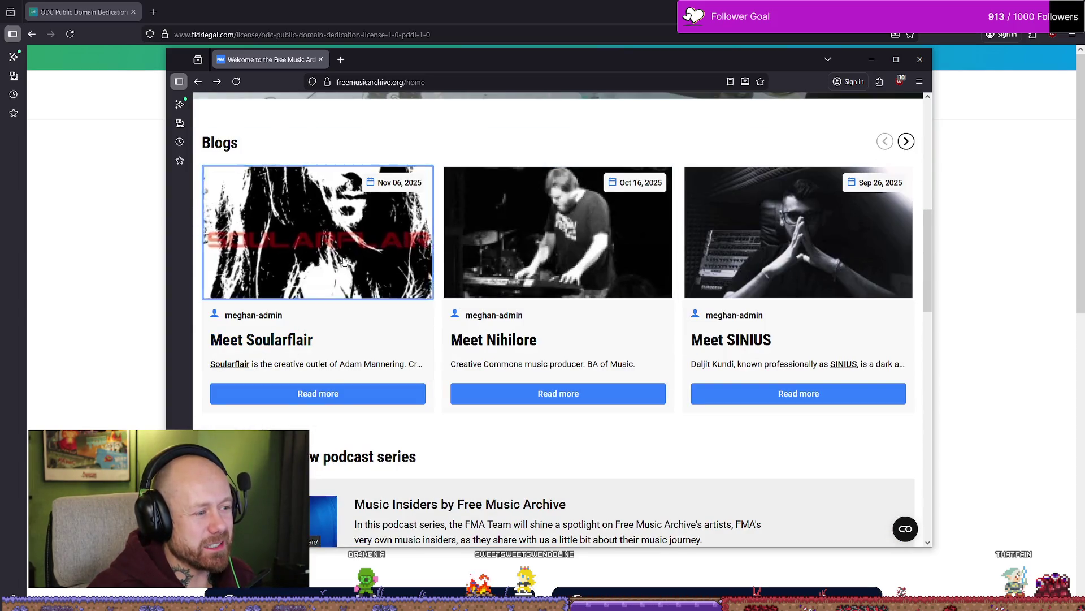
pyautogui.click(265, 340)
# Step: Preview track 1, IN A DARK PLACE, then switch to UNCANNY VALLEY
pyautogui.scroll(-15, 572, 323)
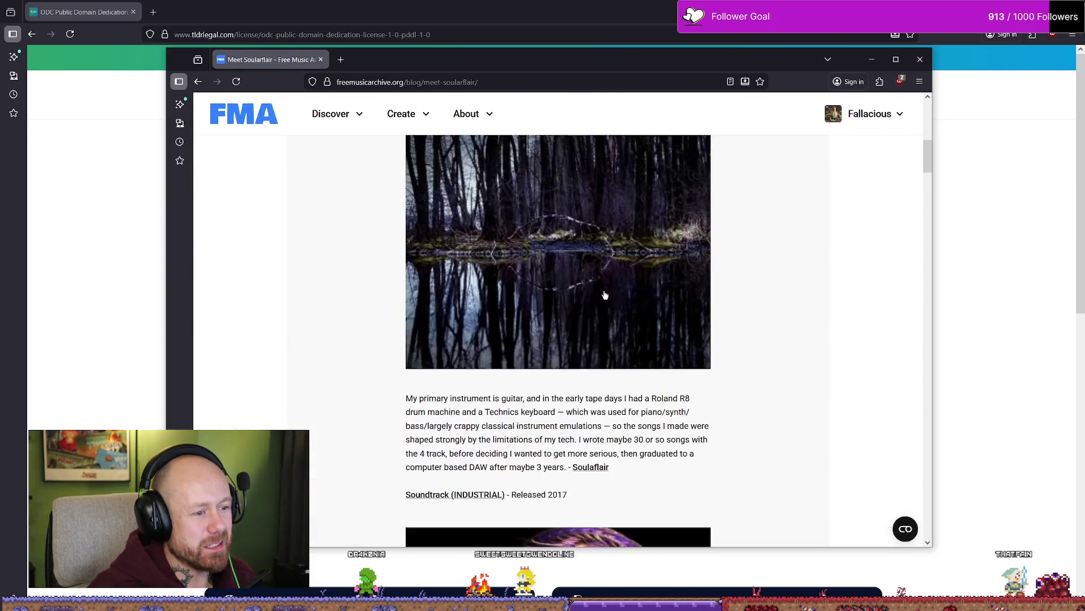
pyautogui.scroll(-20, 609, 269)
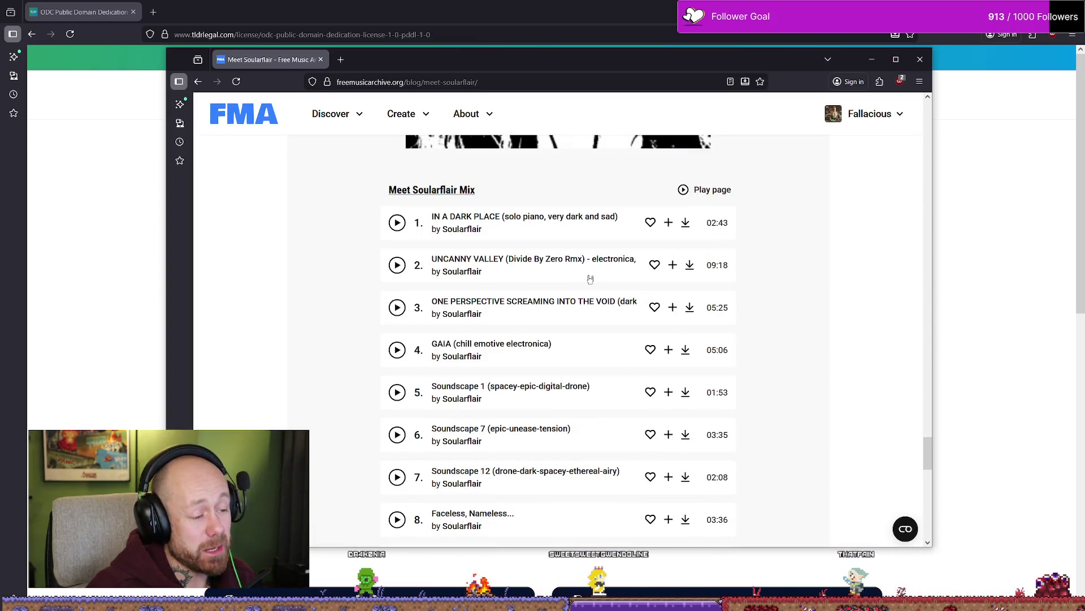
pyautogui.click(397, 223)
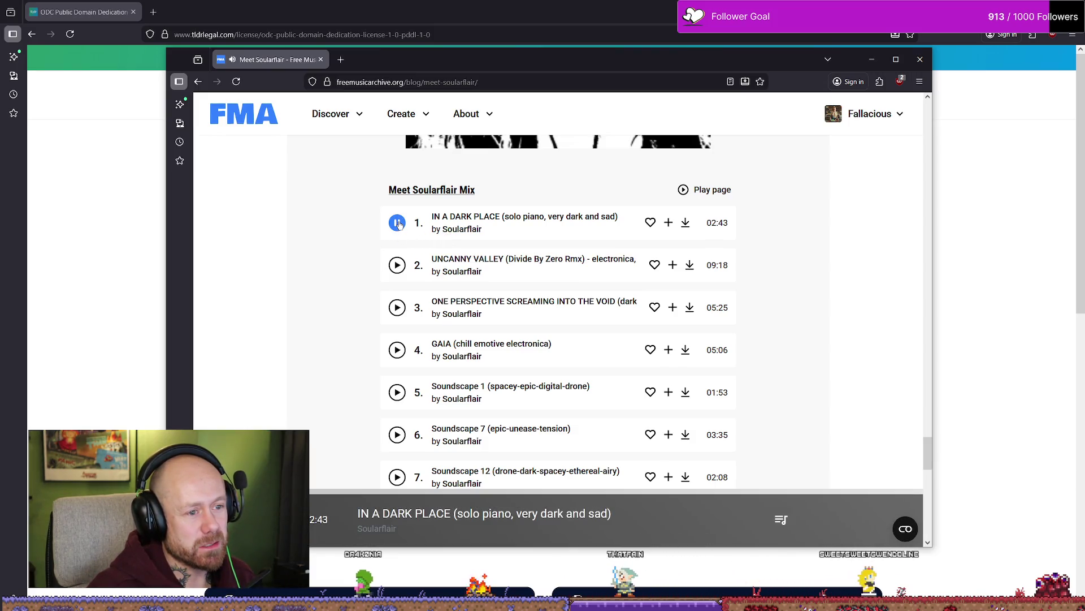
pyautogui.click(397, 266)
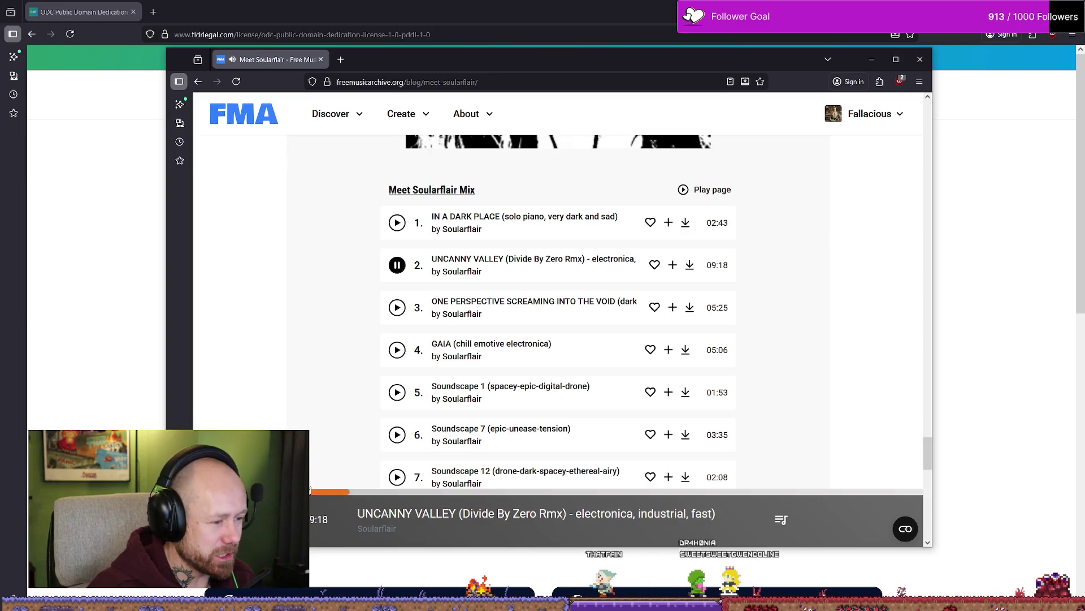
# Step: Check the empty saved mixes list, then return to the home page's Blogs section
pyautogui.scroll(-3, 682, 362)
pyautogui.scroll(-1, 682, 361)
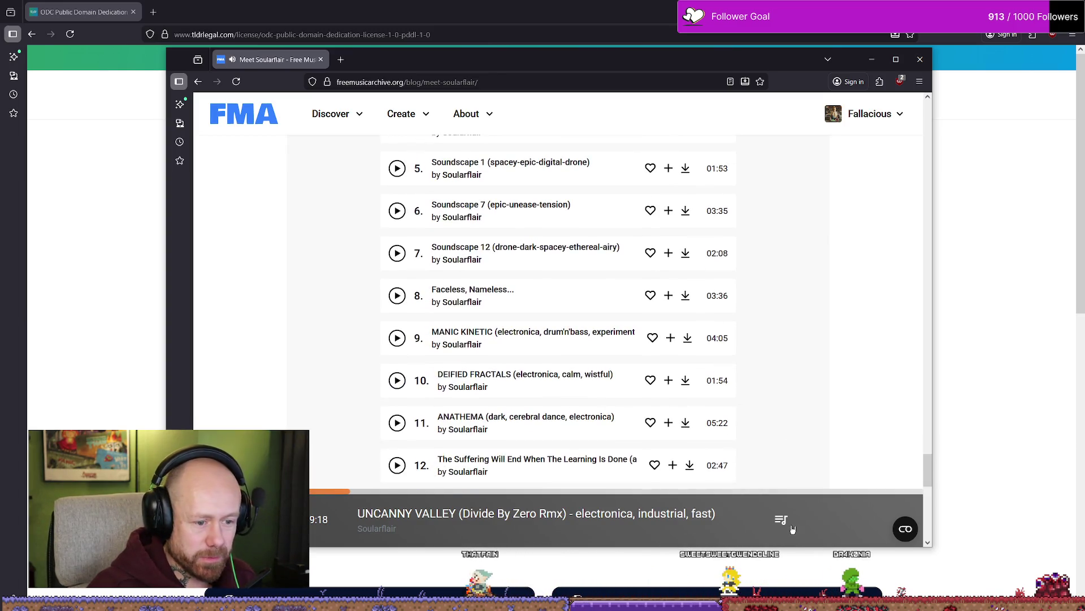
pyautogui.click(783, 521)
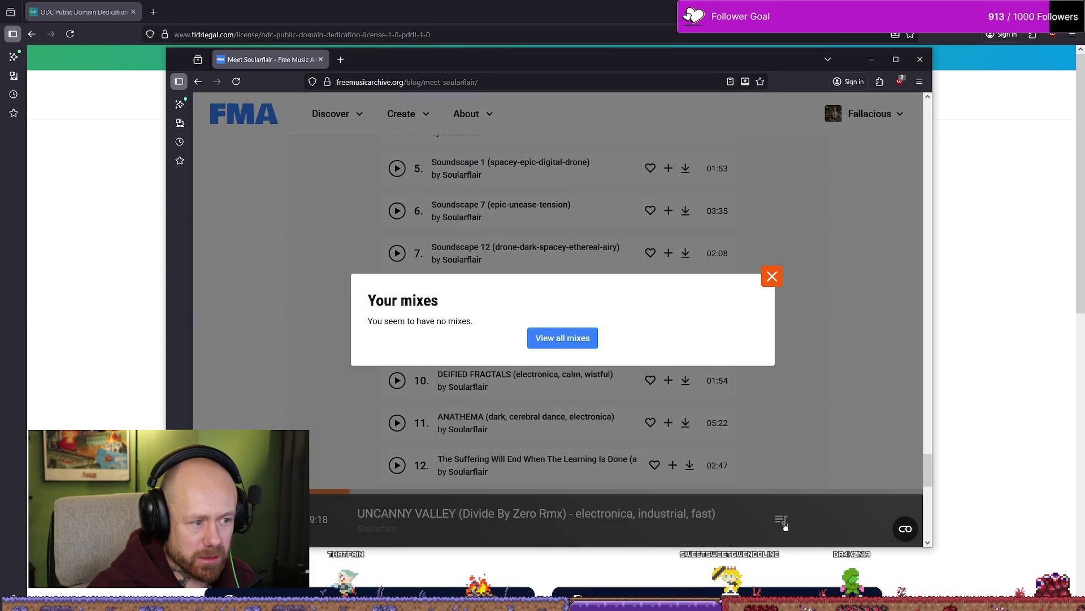
pyautogui.click(782, 274)
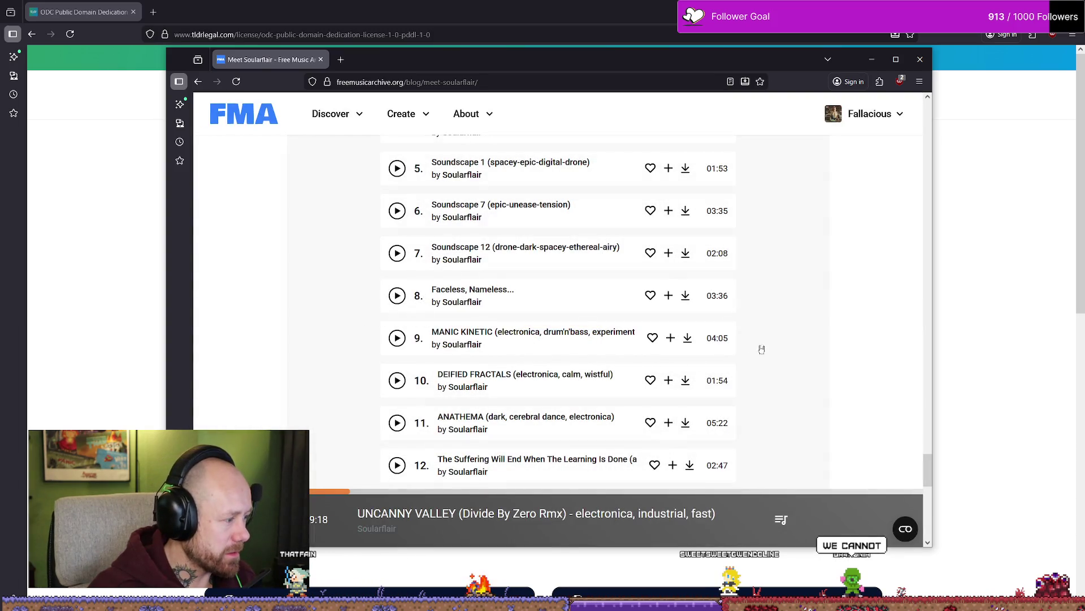
pyautogui.scroll(-8, 764, 347)
pyautogui.scroll(-20, 788, 341)
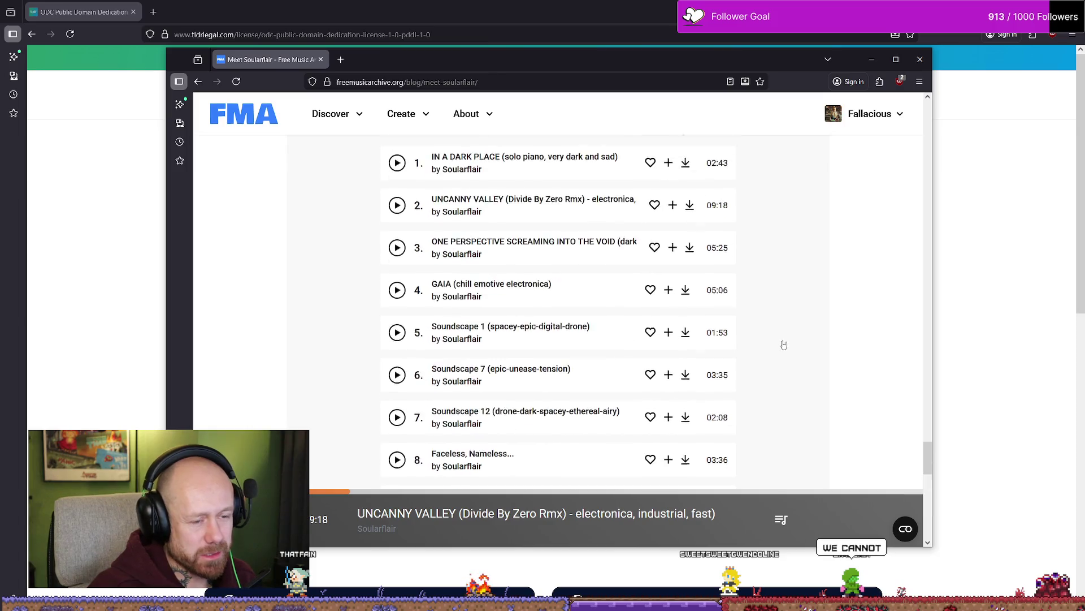
pyautogui.scroll(10, 754, 390)
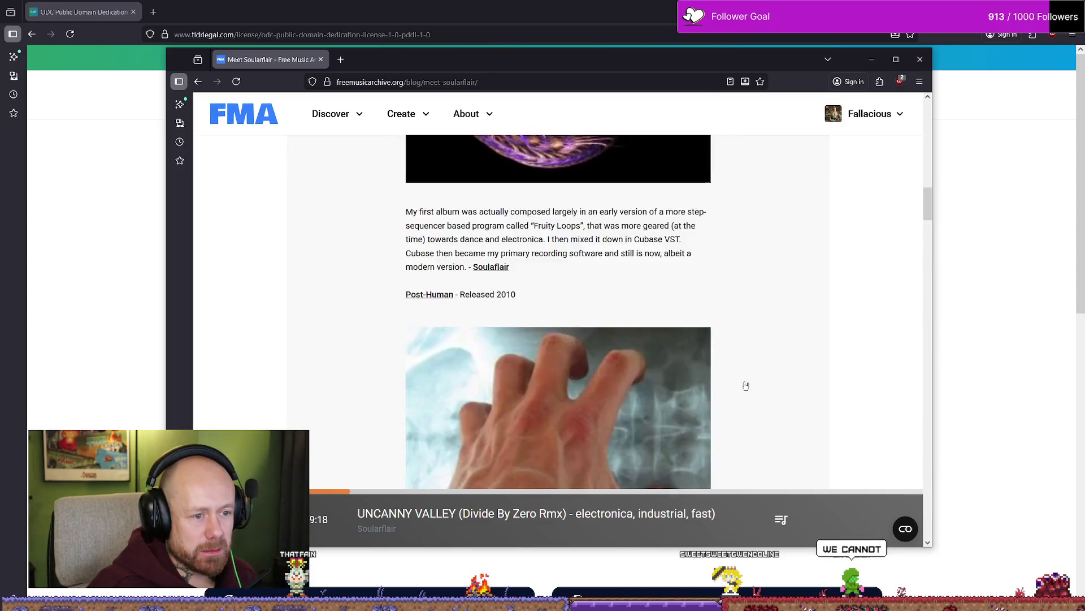
pyautogui.hotkey('alt', 'Left')
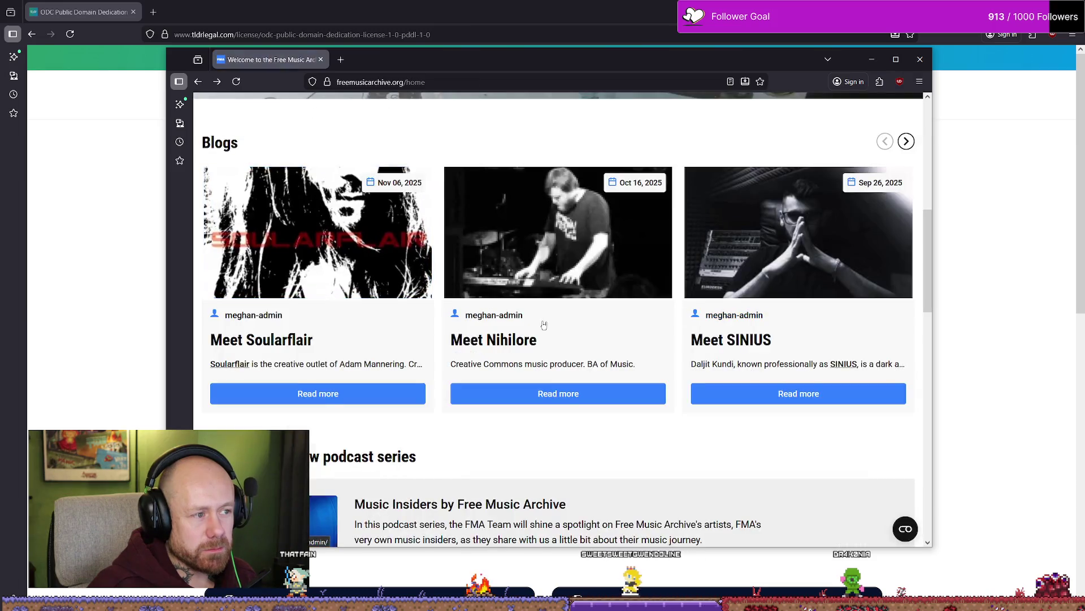
# Step: Close the Free Music Archive browser window and return to the BloodspillTrailer project
pyautogui.scroll(-5, 626, 339)
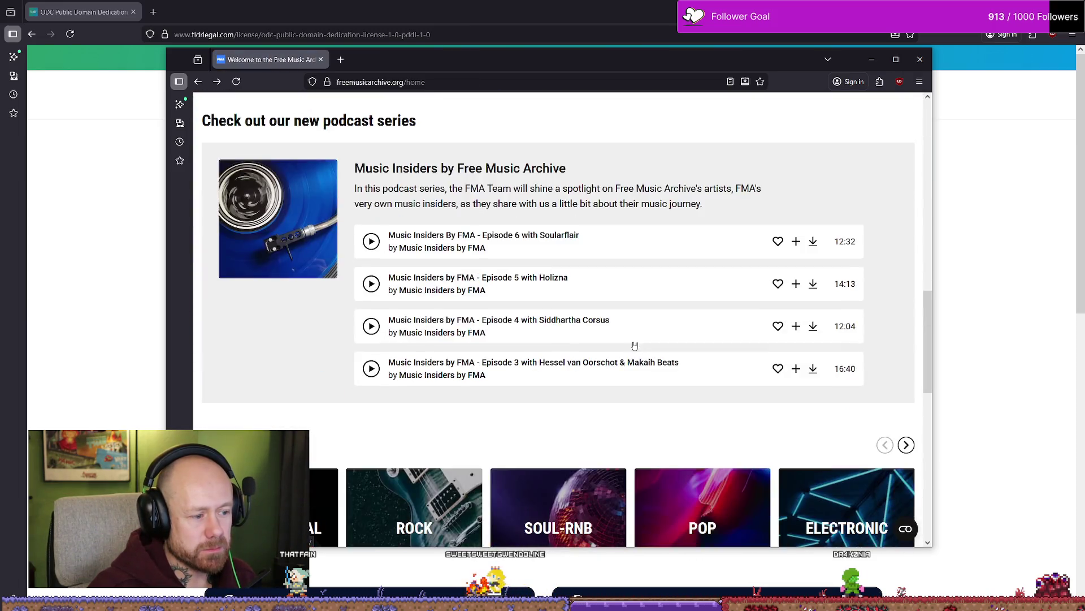
pyautogui.scroll(-7, 629, 356)
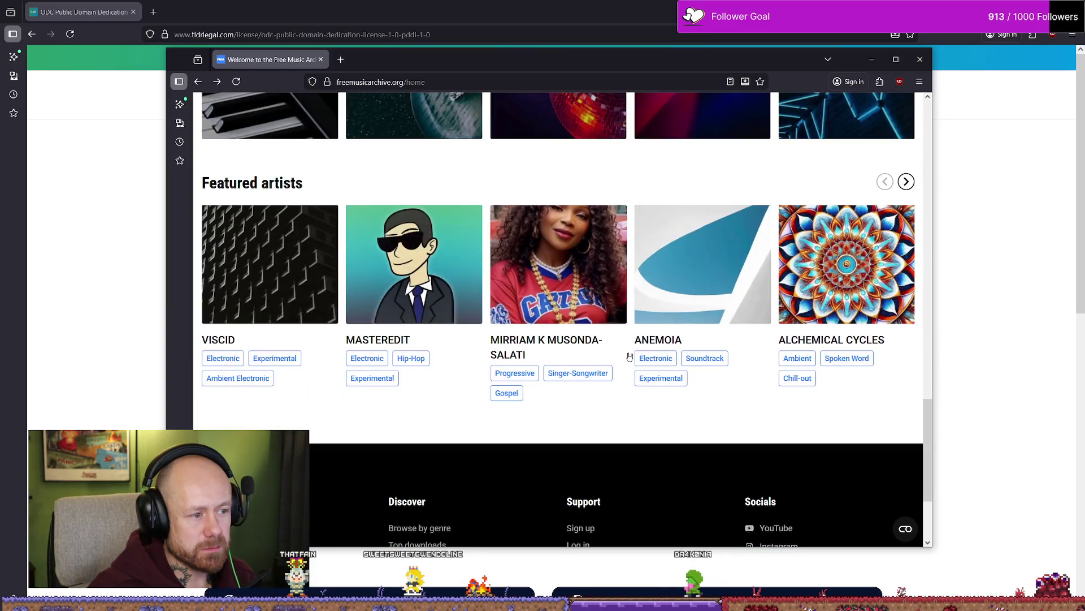
pyautogui.scroll(-3, 714, 362)
pyautogui.scroll(15, 718, 362)
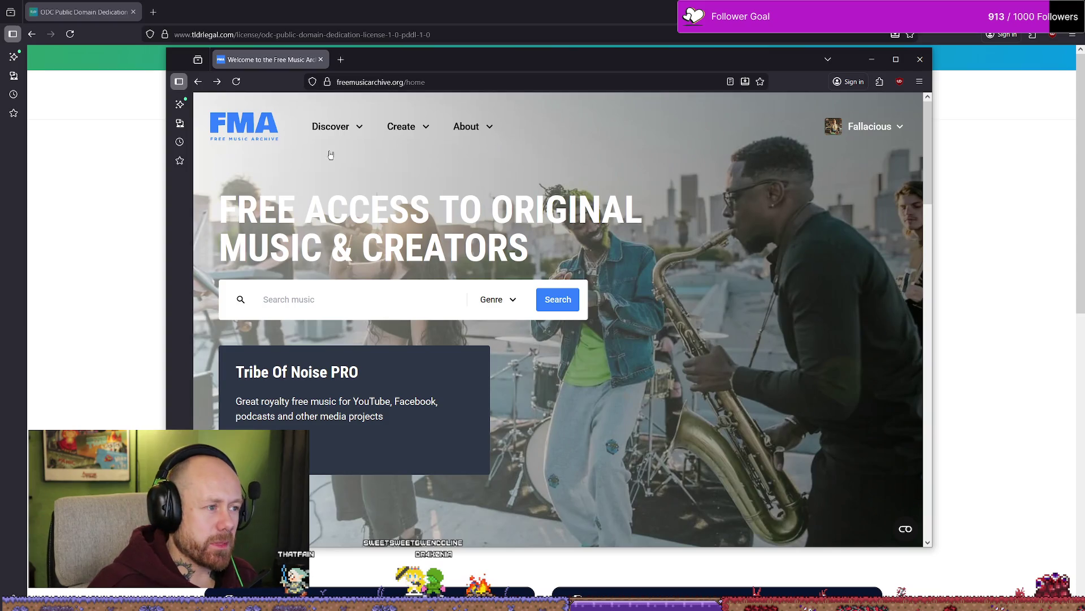
pyautogui.click(927, 60)
pyautogui.hotkey('alt', 'Tab')
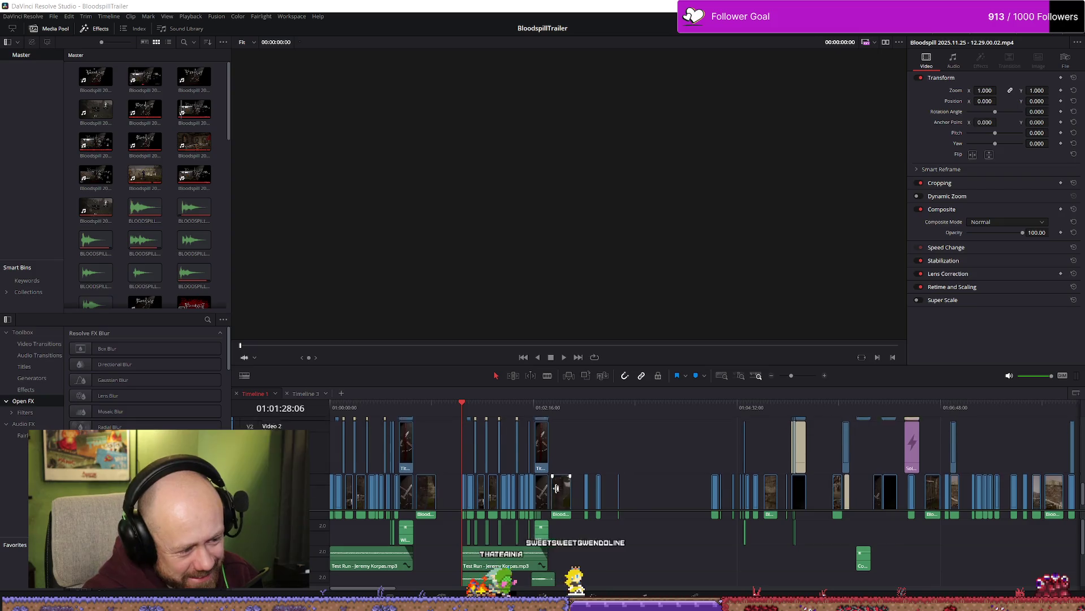
# Step: Scroll the timeline to the music tracks and bring up File Explorer's recent files
pyautogui.scroll(5, 492, 452)
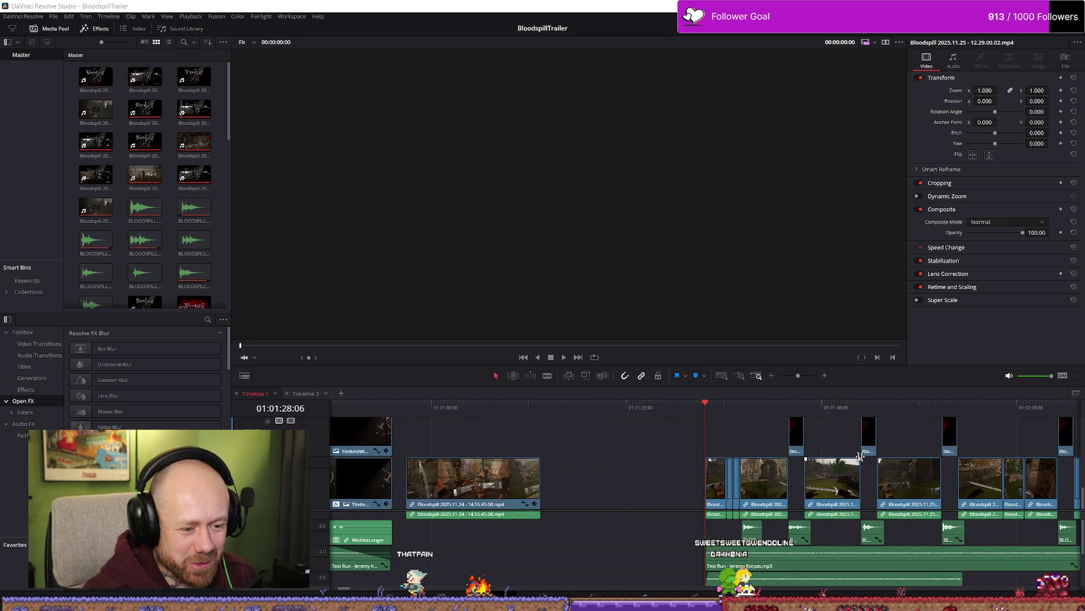
pyautogui.hscroll(5, 859, 457)
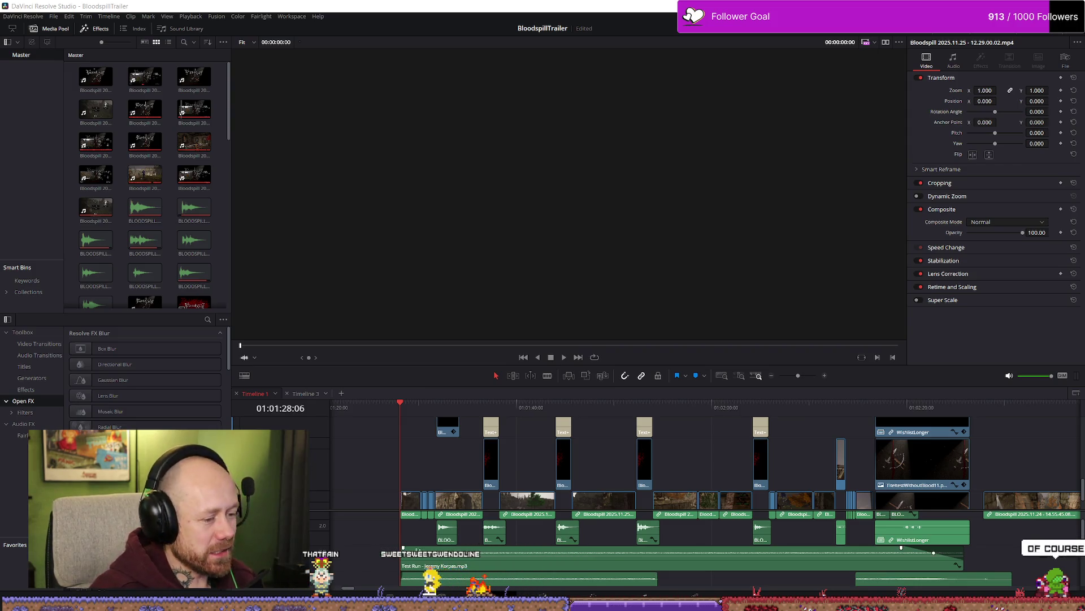
pyautogui.scroll(-3, 861, 584)
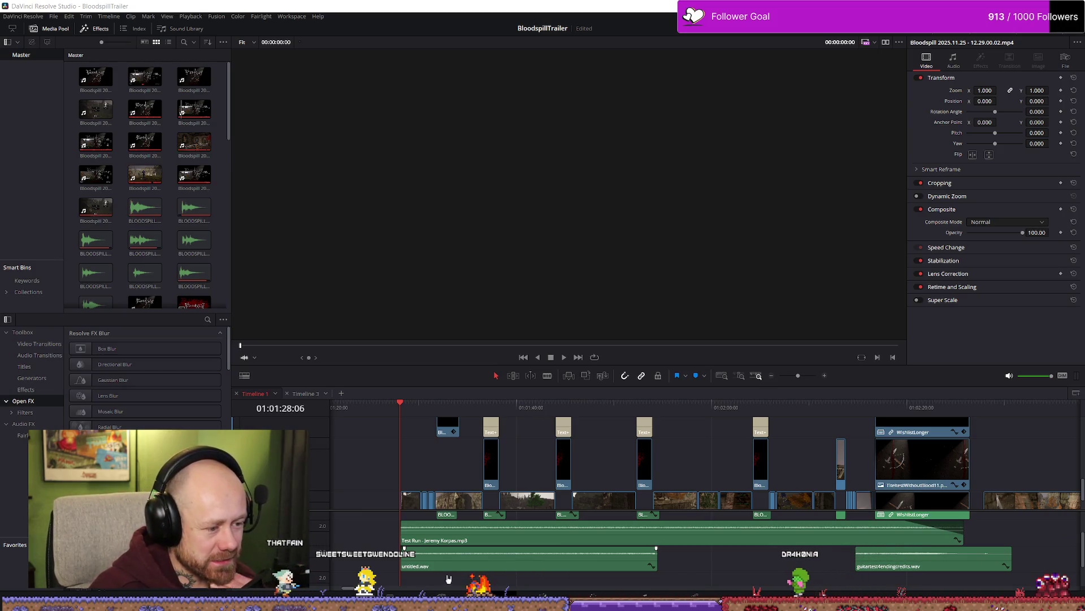
pyautogui.scroll(-1, 479, 567)
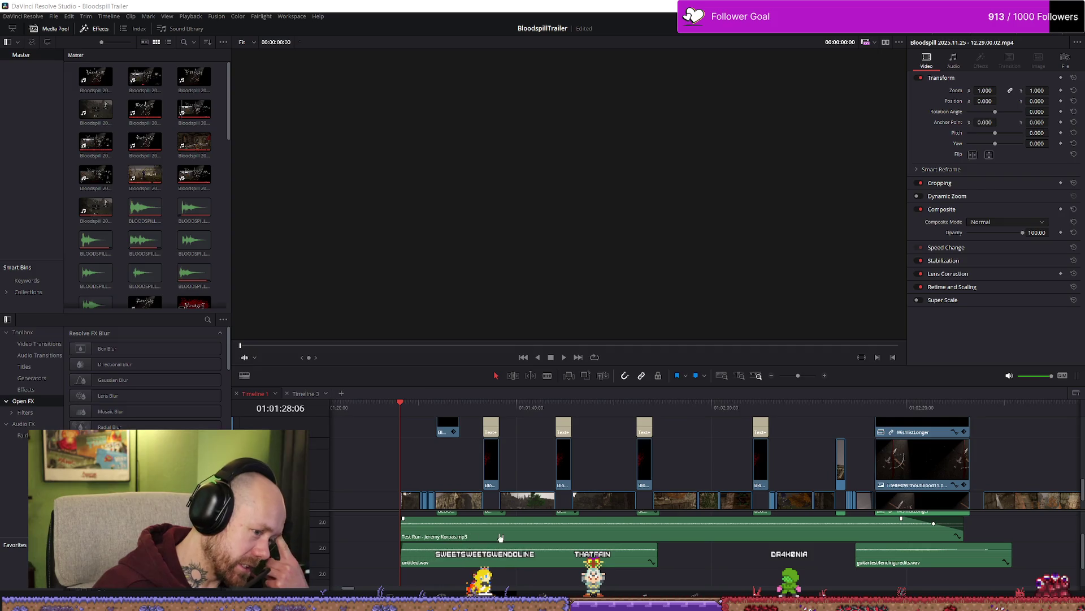
pyautogui.scroll(2, 488, 536)
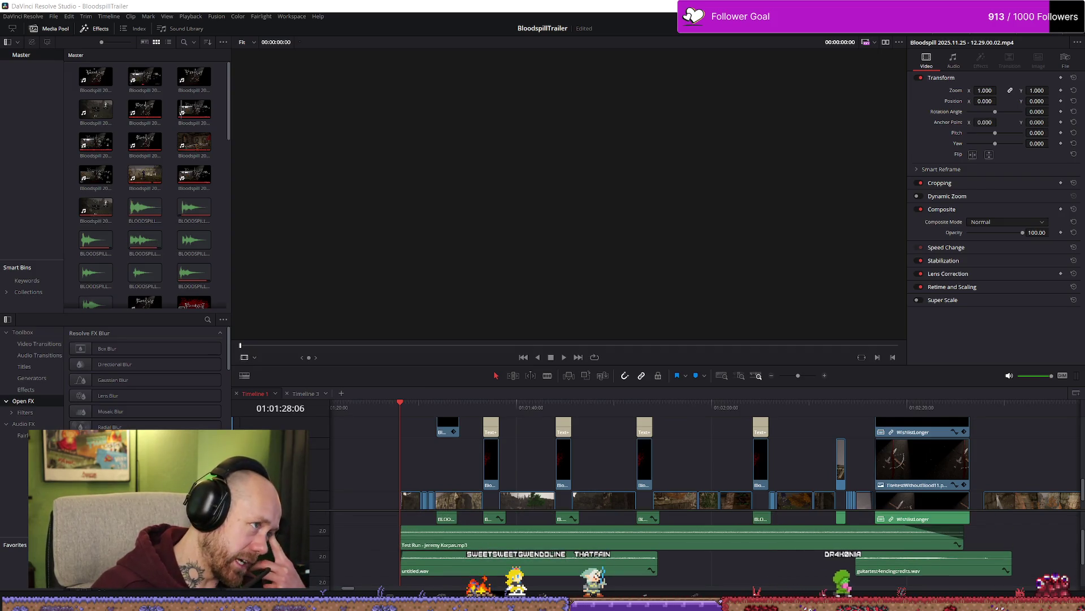
pyautogui.press('super+e')
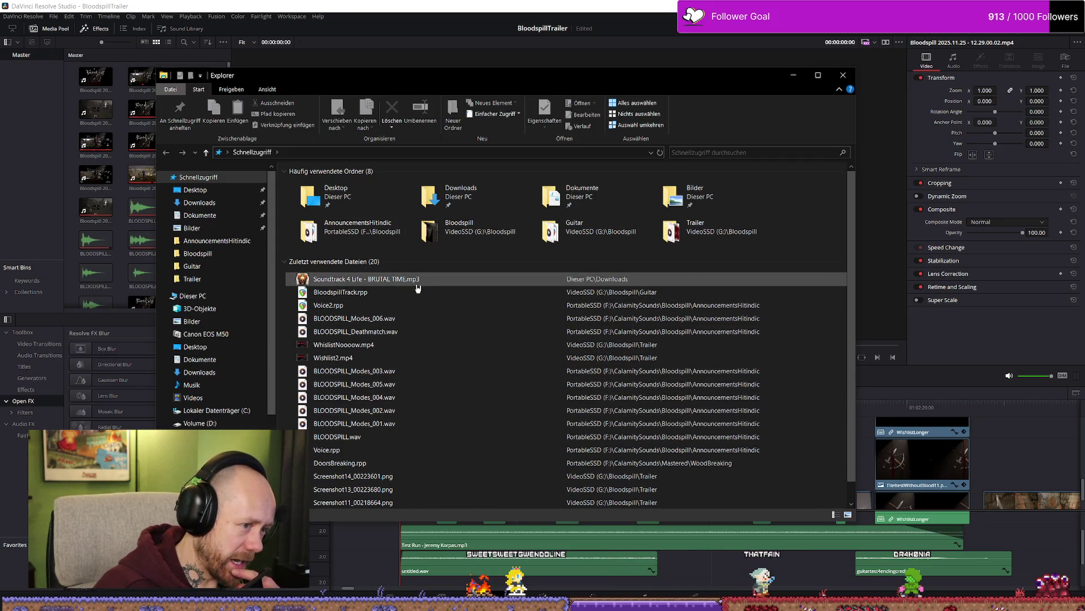
pyautogui.click(395, 283)
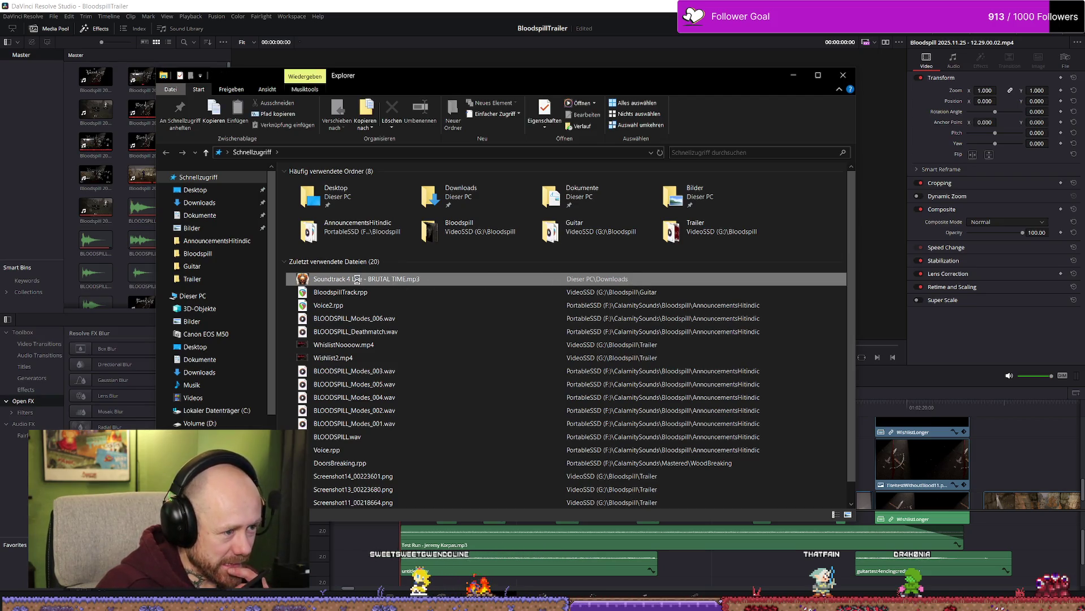
pyautogui.rightClick(360, 280)
pyautogui.click(370, 287)
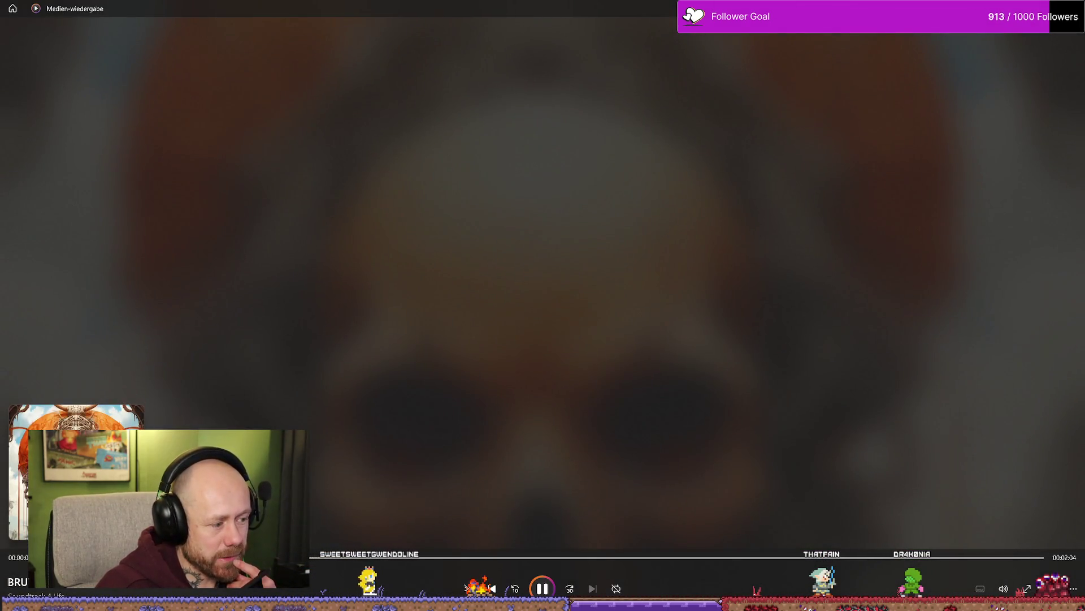
pyautogui.click(1003, 589)
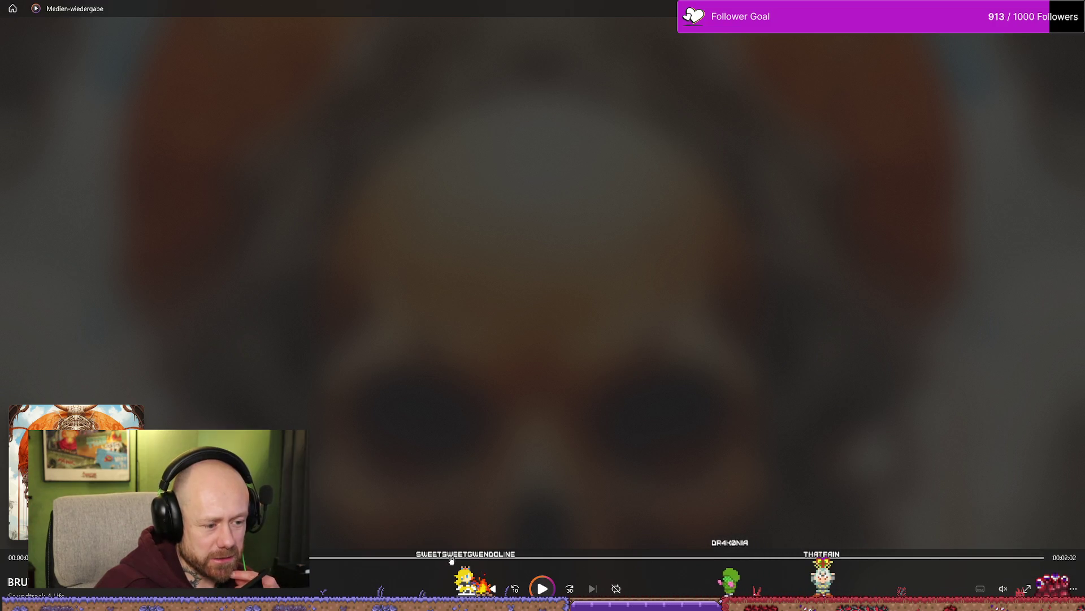
pyautogui.click(1007, 592)
pyautogui.click(979, 560)
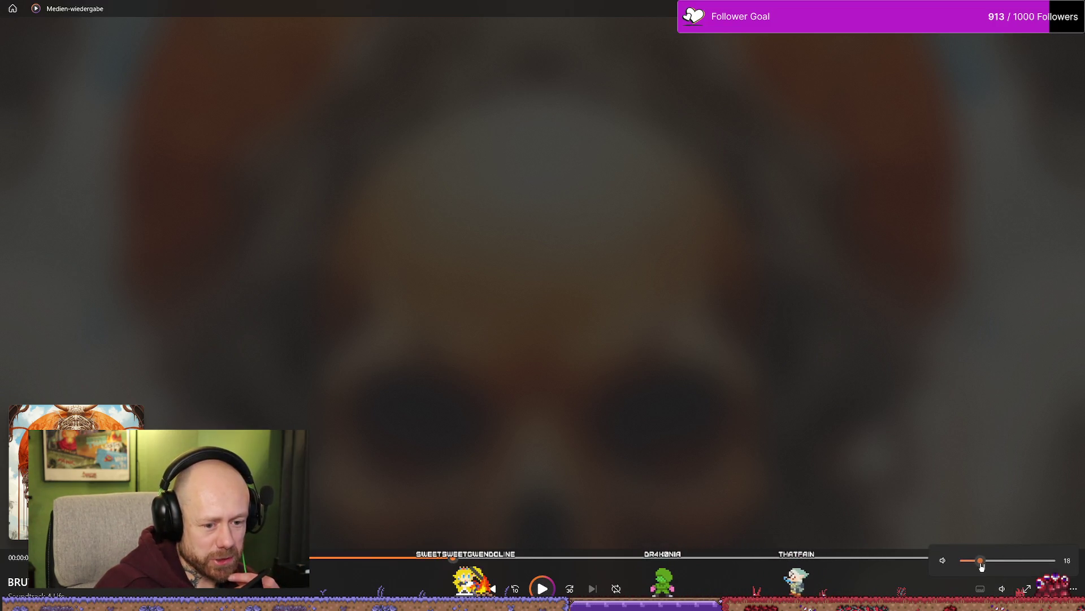
pyautogui.click(542, 588)
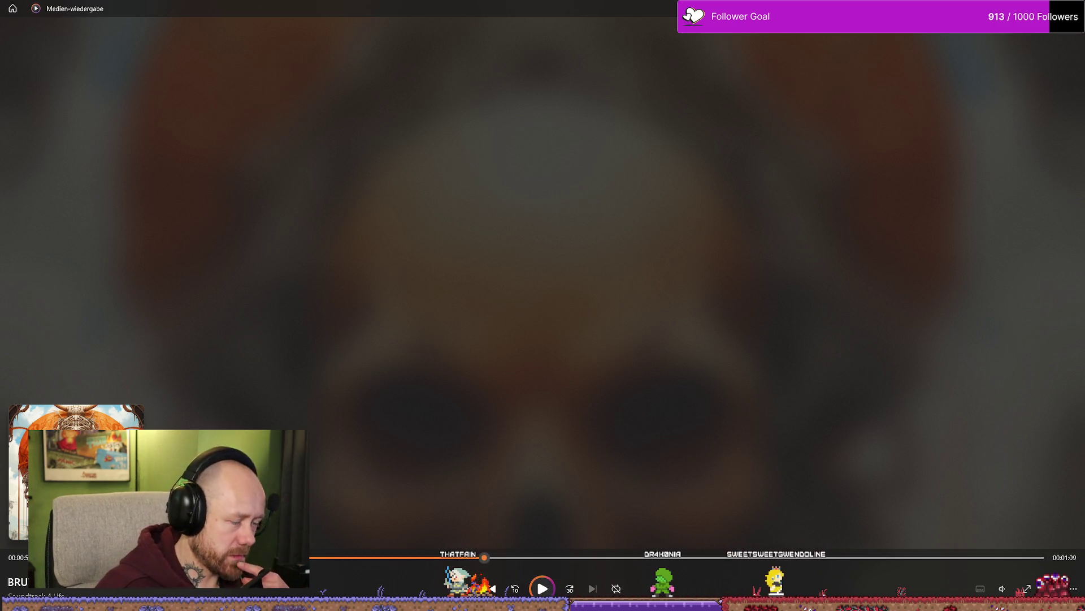
pyautogui.hotkey('alt', 'Tab')
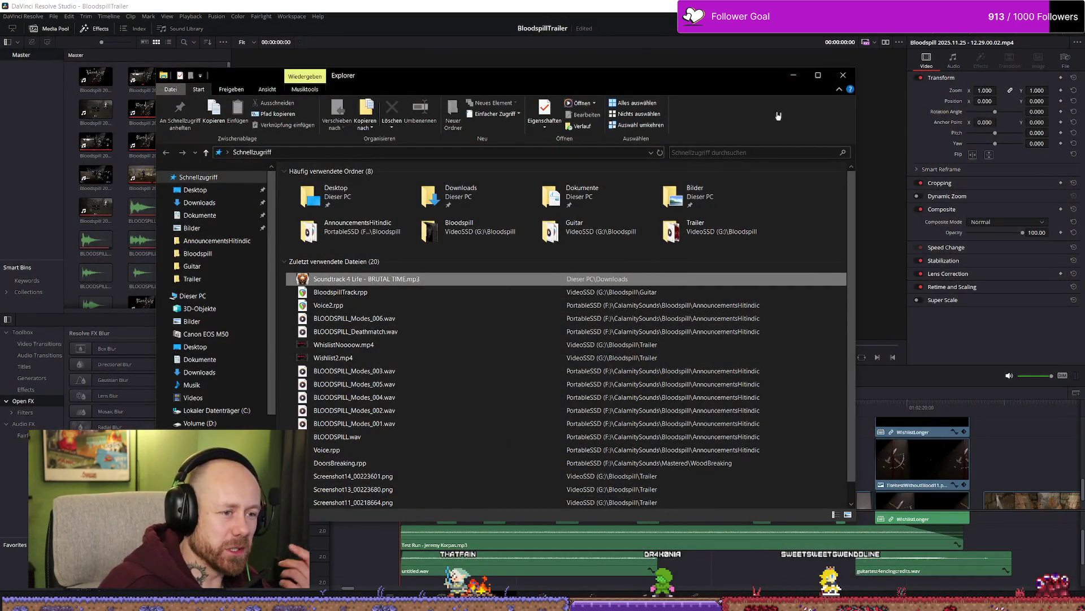
pyautogui.click(798, 80)
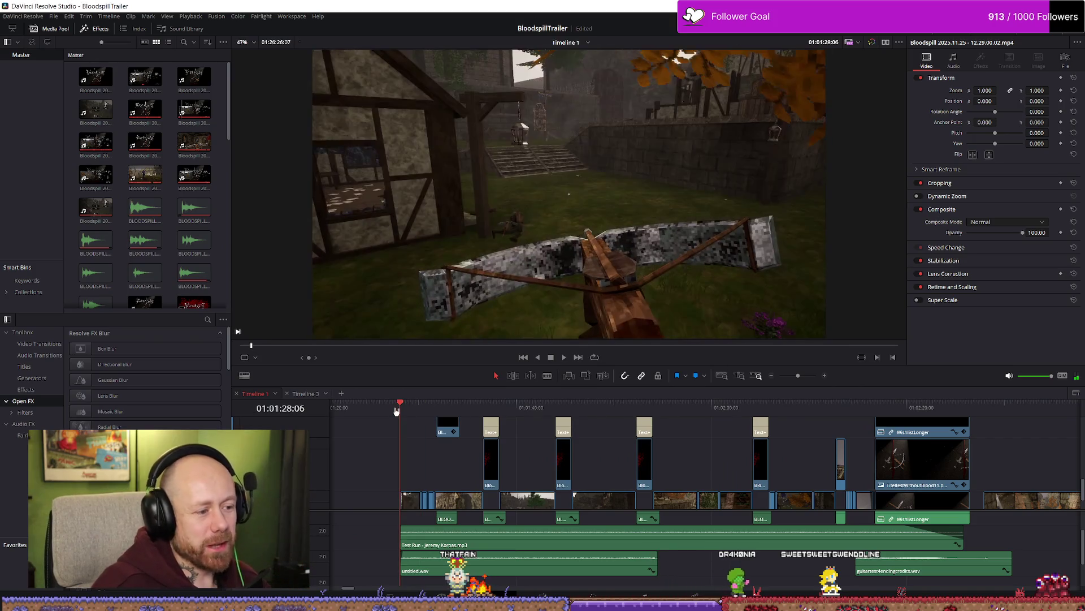
# Step: Play the trailer's crossbow opening in the full-screen cinema viewer, then exit back to Edit
pyautogui.hotkey('alt', 'Tab')
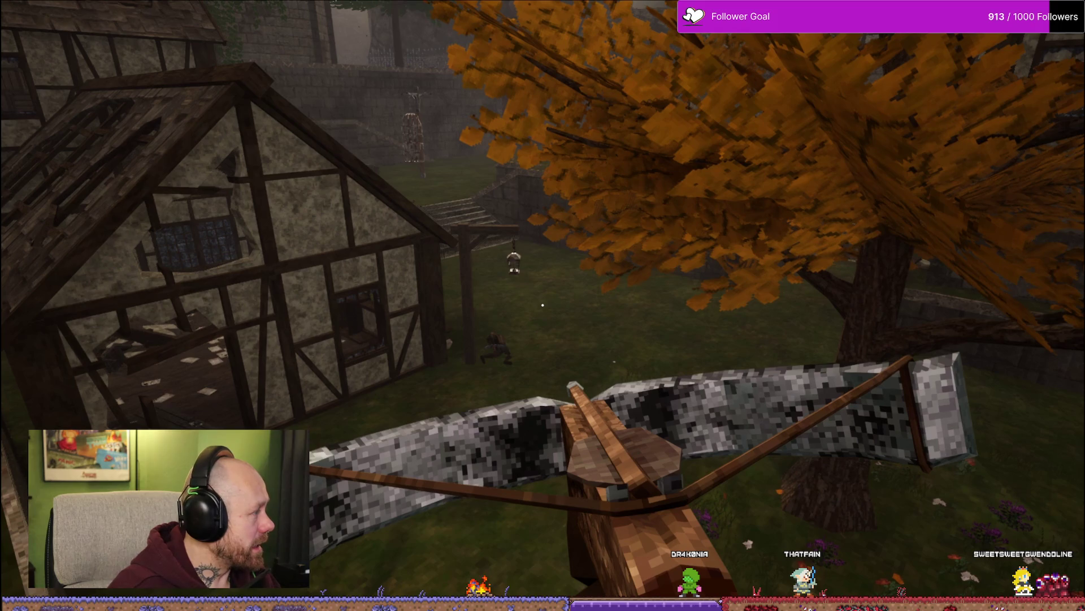
pyautogui.rightClick(362, 468)
pyautogui.click(308, 393)
pyautogui.click(351, 377)
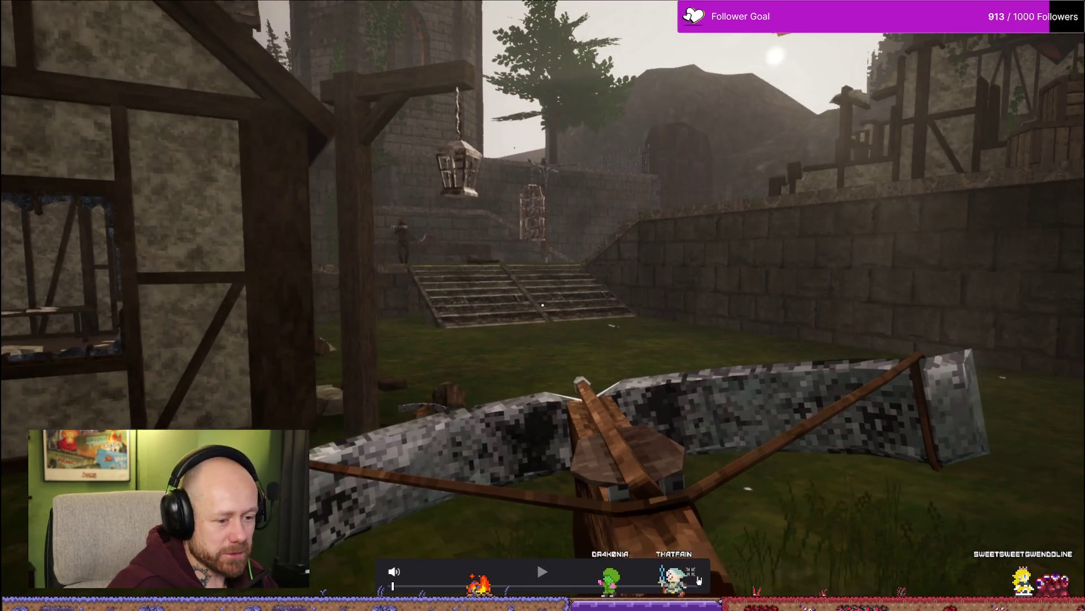
pyautogui.press('Escape')
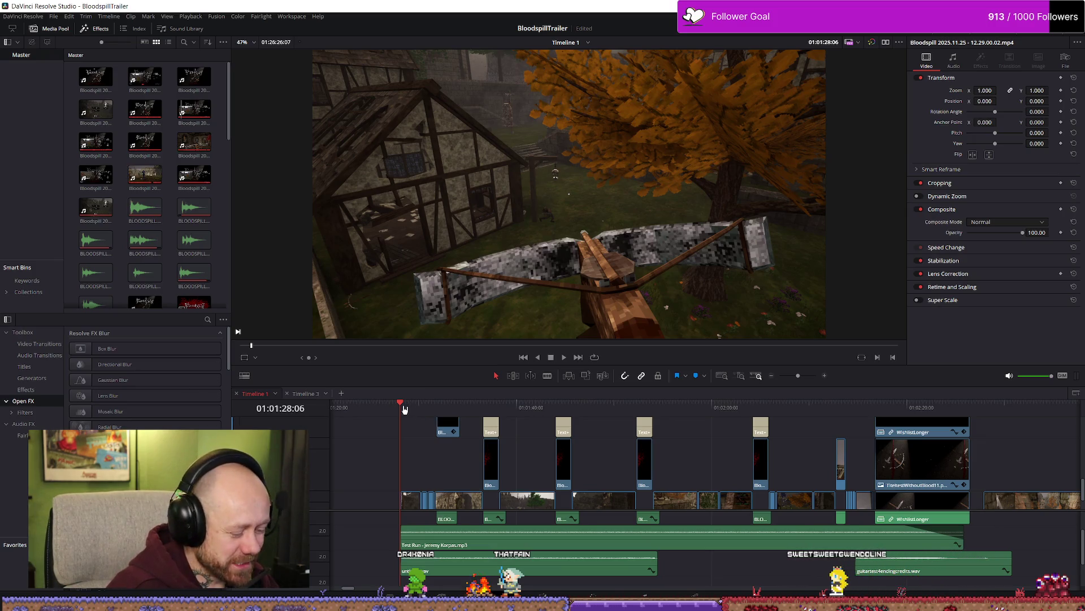
pyautogui.press('p')
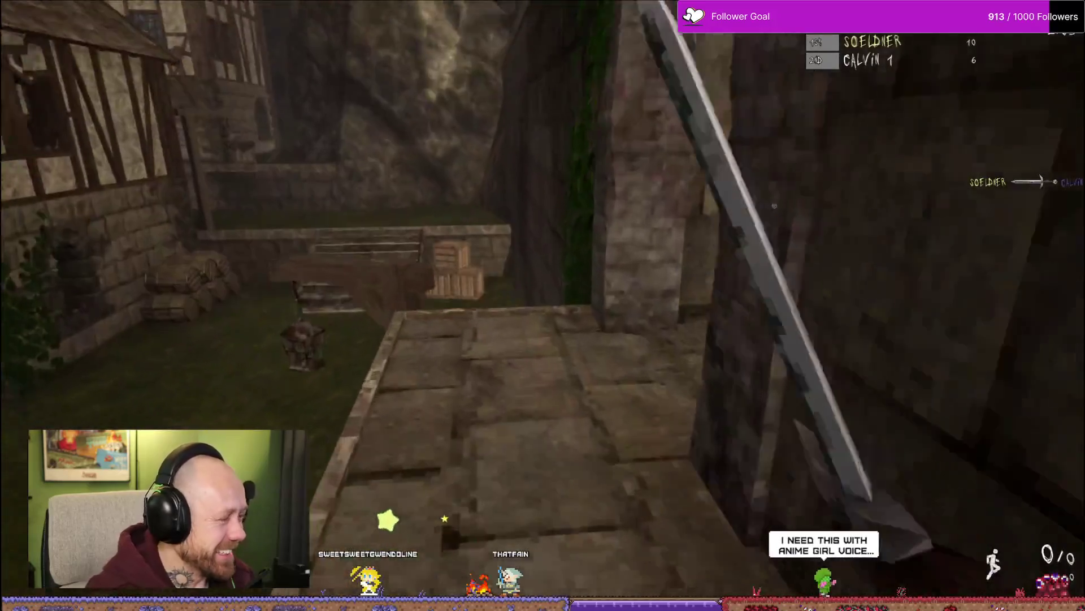
pyautogui.moveTo(331, 273)
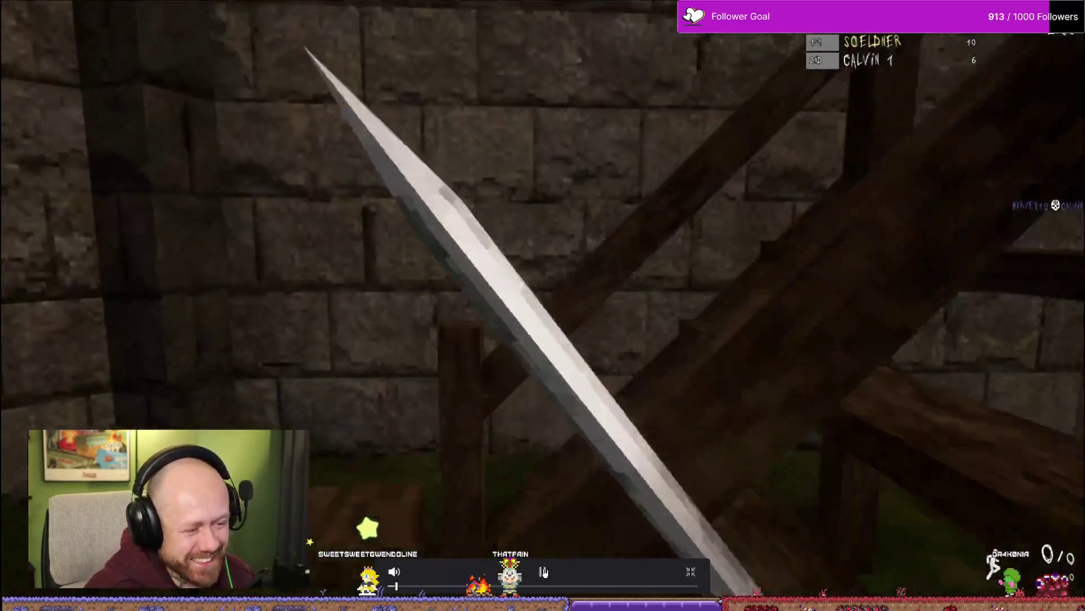
pyautogui.click(542, 571)
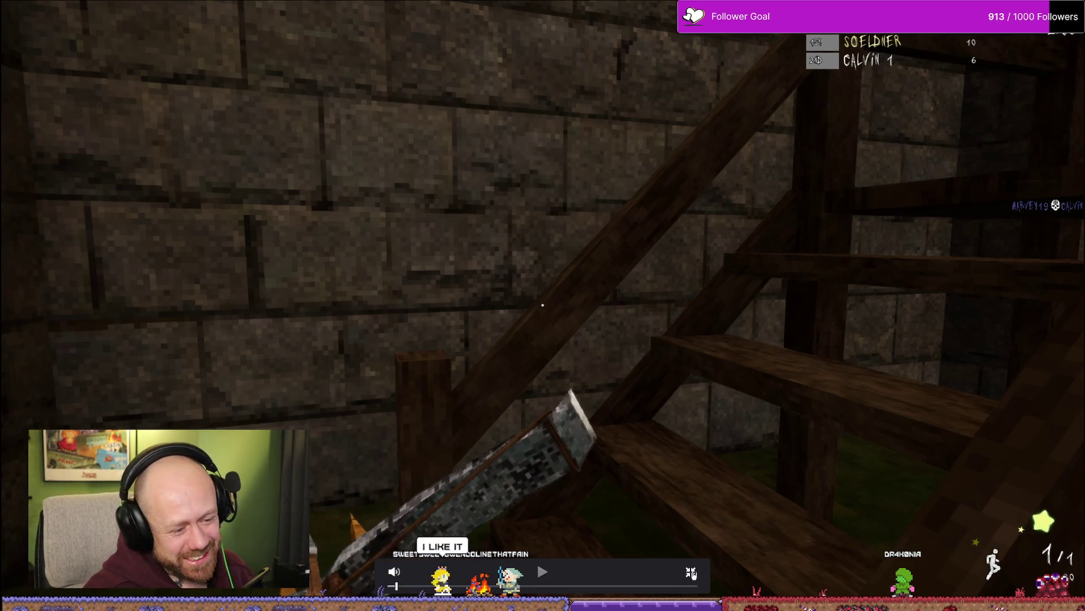
pyautogui.press('Escape')
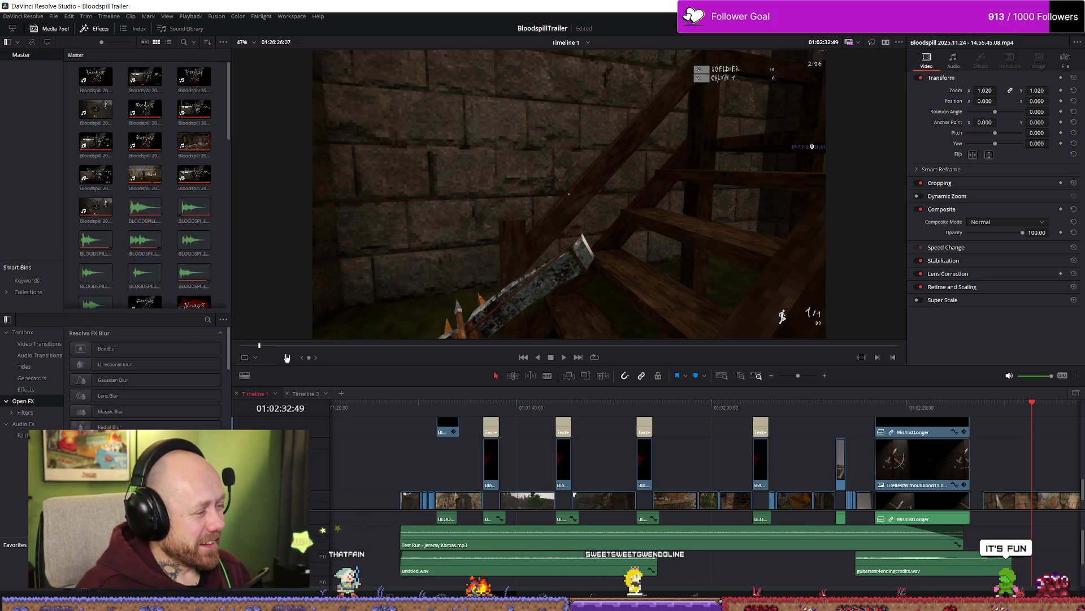
# Step: Select a BLOODSPILL audio clip, scrub to 01:01:35, then open a blank Firefox tab
pyautogui.click(95, 240)
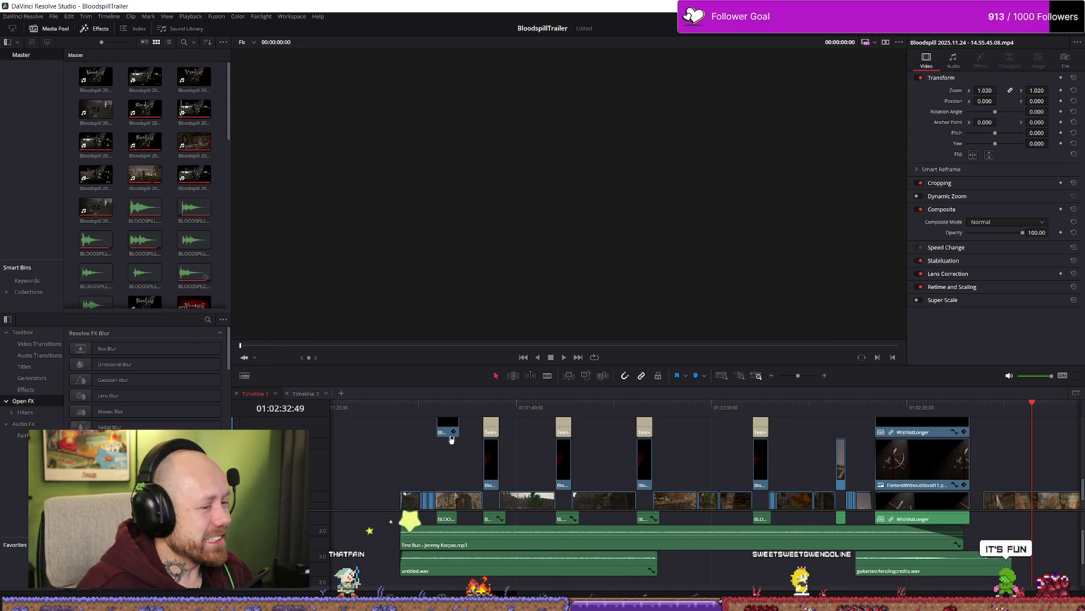
pyautogui.moveTo(452, 406)
pyautogui.mouseDown()
pyautogui.moveTo(473, 405)
pyautogui.moveTo(389, 405)
pyautogui.moveTo(414, 404)
pyautogui.moveTo(402, 403)
pyautogui.mouseUp()
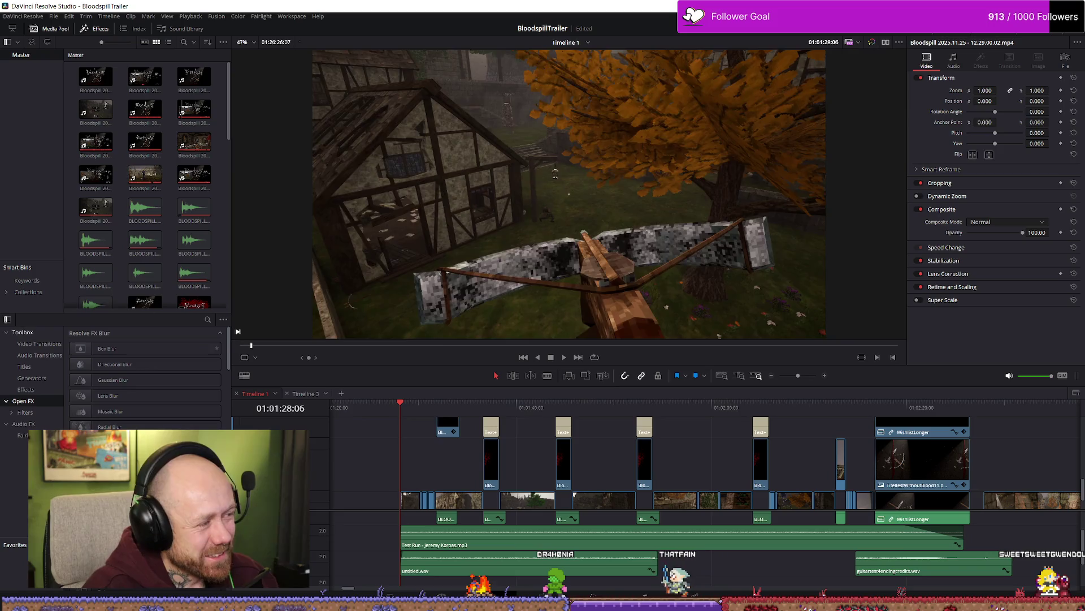
pyautogui.press('q')
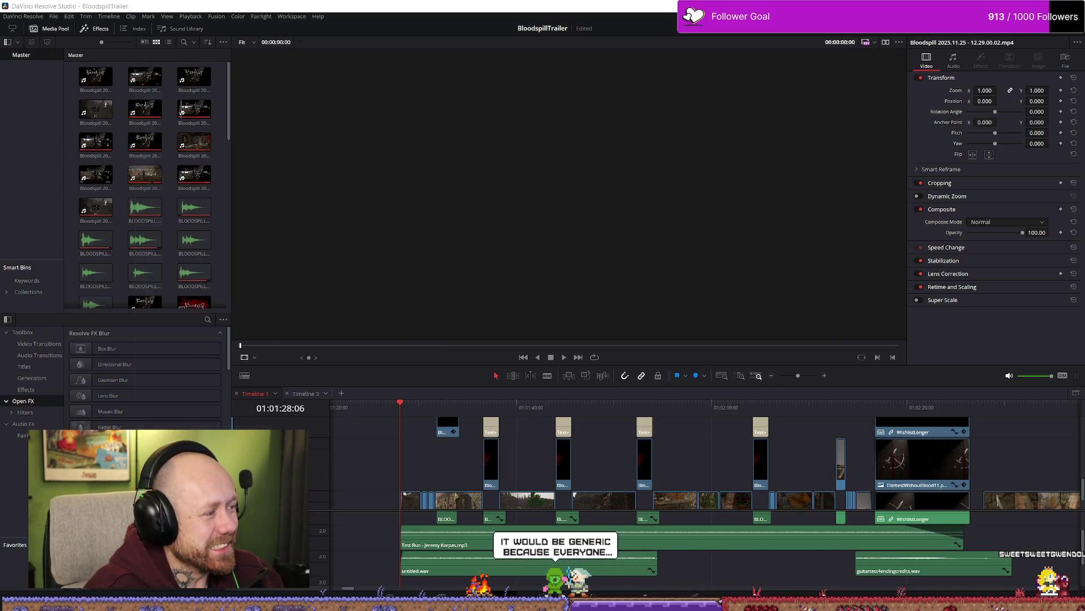
pyautogui.hotkey('alt', 'Tab')
pyautogui.click(341, 59)
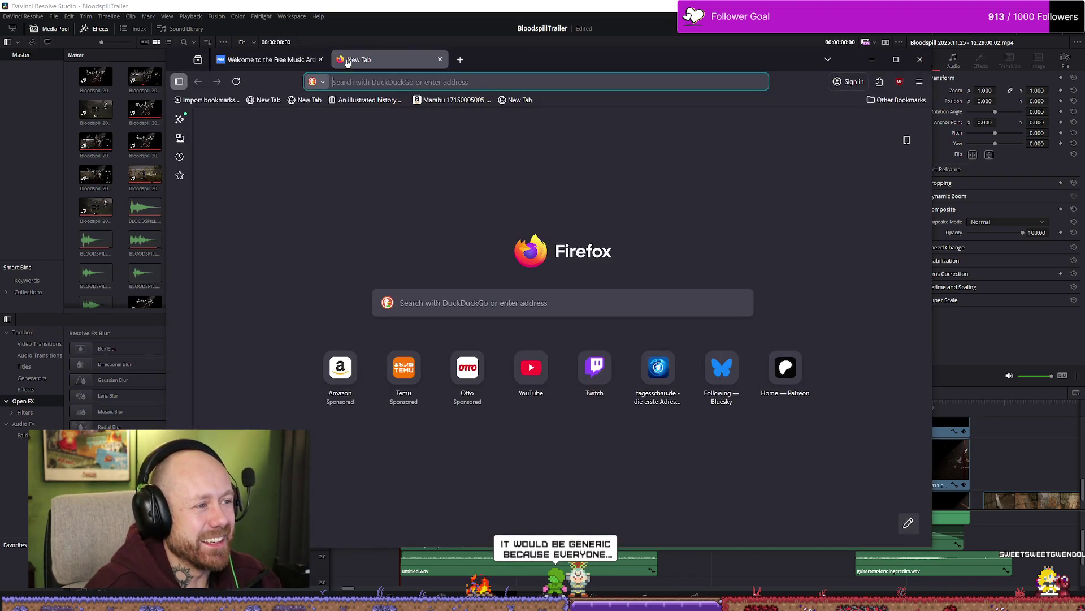
# Step: Load YouTube and search for 'night of the consumers'
pyautogui.write('youtube.com')
pyautogui.press('Return')
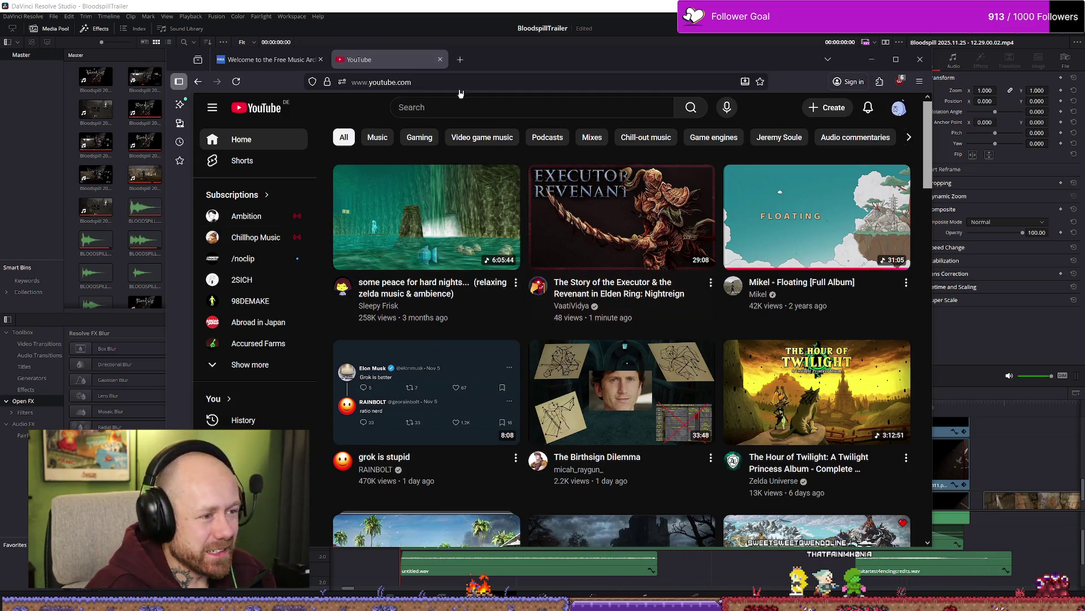
pyautogui.click(477, 107)
pyautogui.write('nighht')
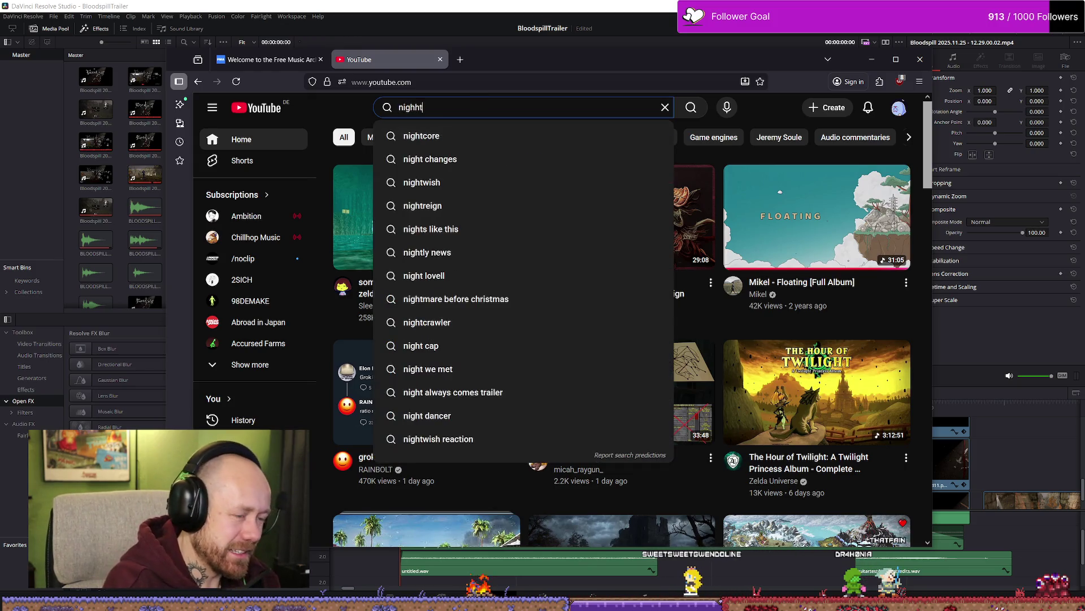
pyautogui.press('BackSpace')
pyautogui.press('BackSpace')
pyautogui.write('of')
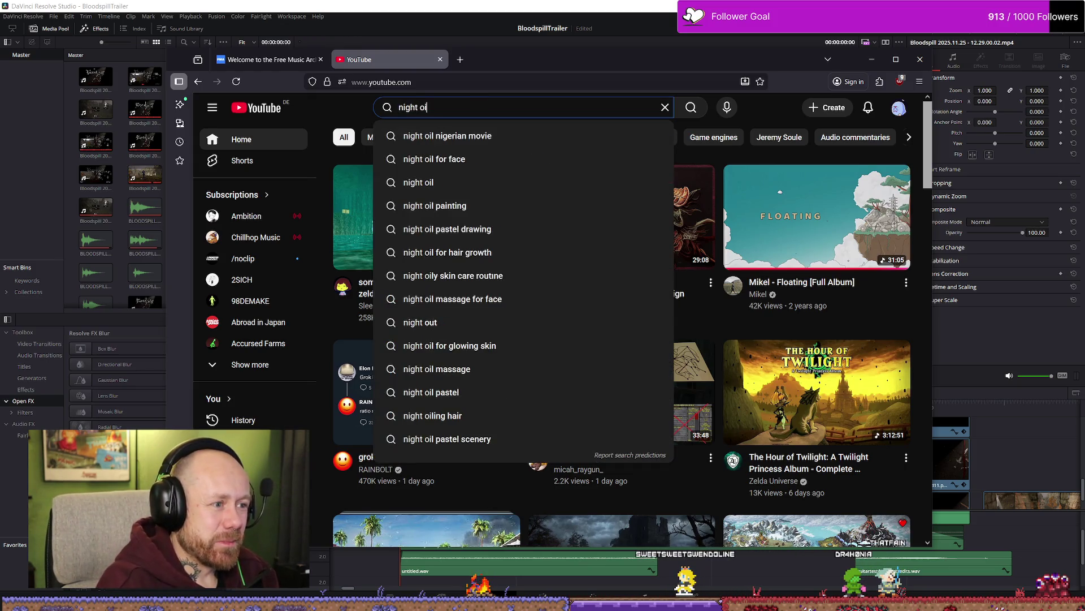
pyautogui.write(' the')
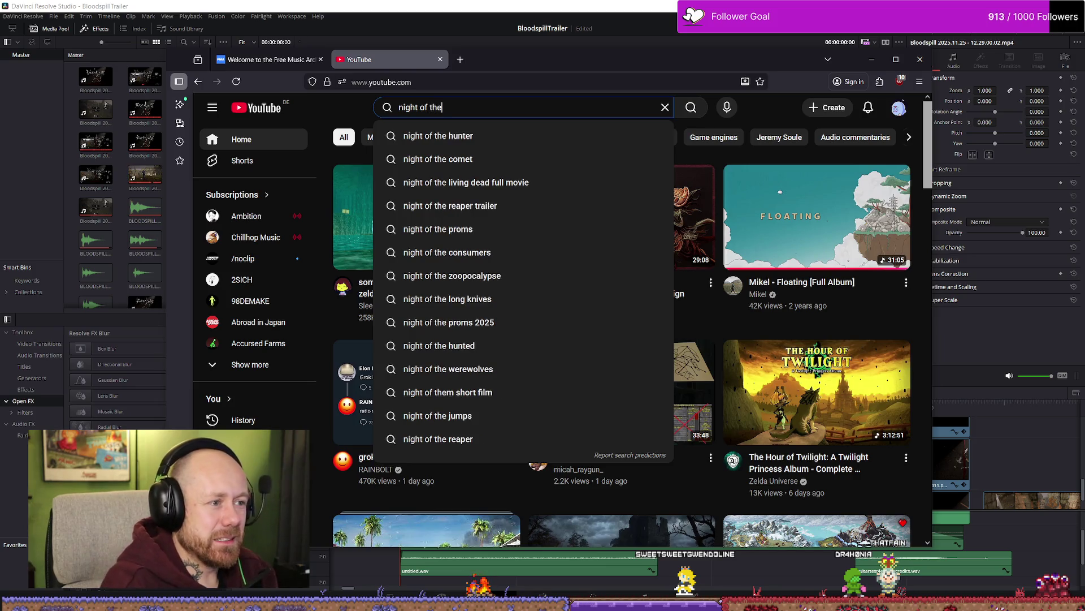
pyautogui.write(' consumers')
pyautogui.press('Return')
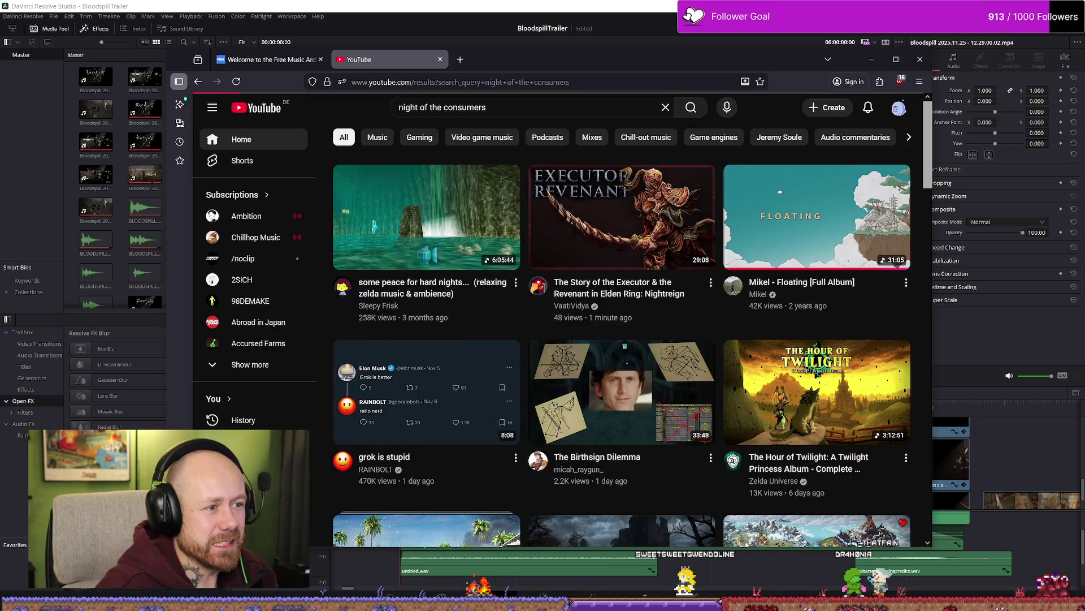
# Step: Open Steam Trailer #2, seek to about 0:23 and pause, then return to Resolve
pyautogui.click(446, 287)
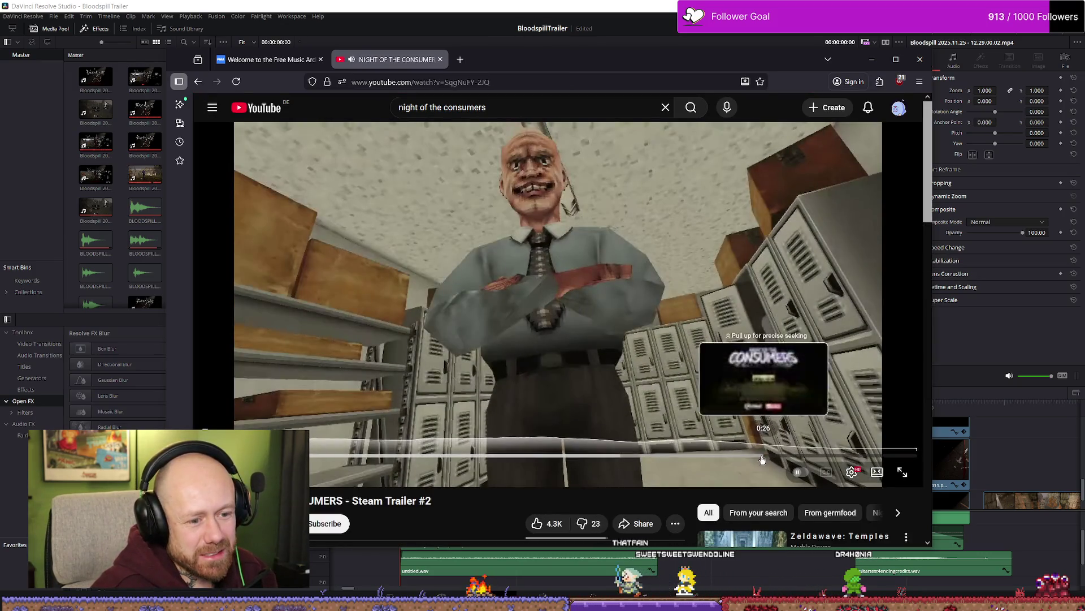
pyautogui.moveTo(763, 455); pyautogui.dragTo(692, 455)
pyautogui.click(706, 334)
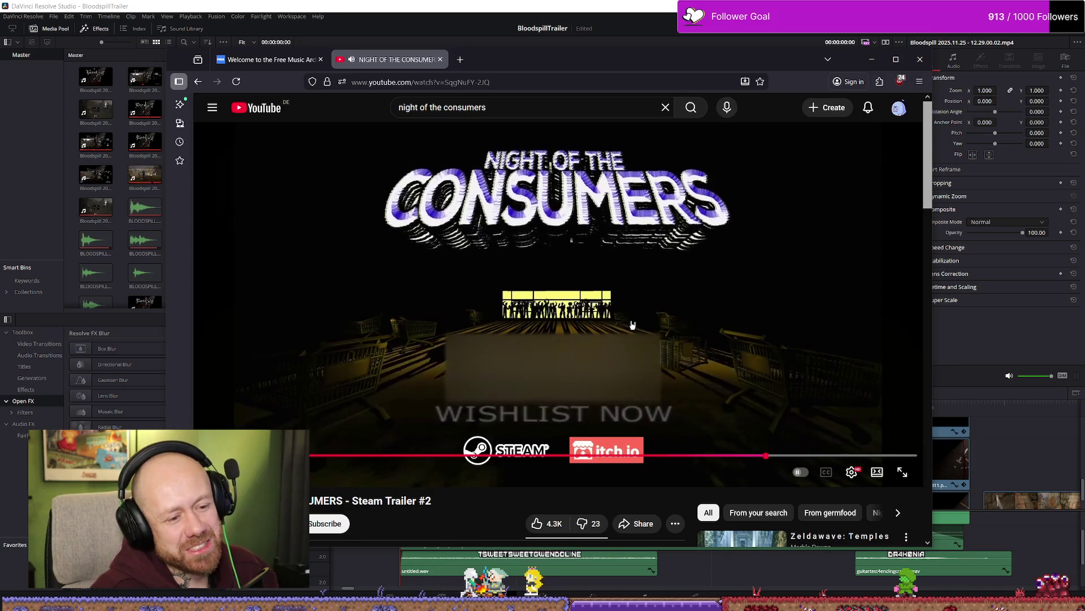
pyautogui.click(701, 309)
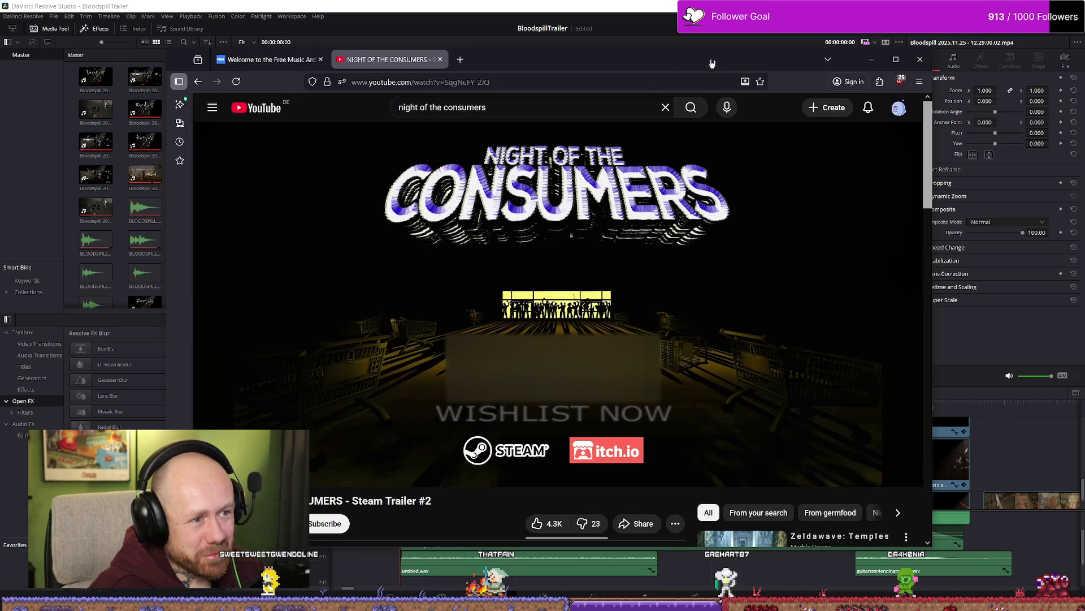
pyautogui.hotkey('alt', 'Tab')
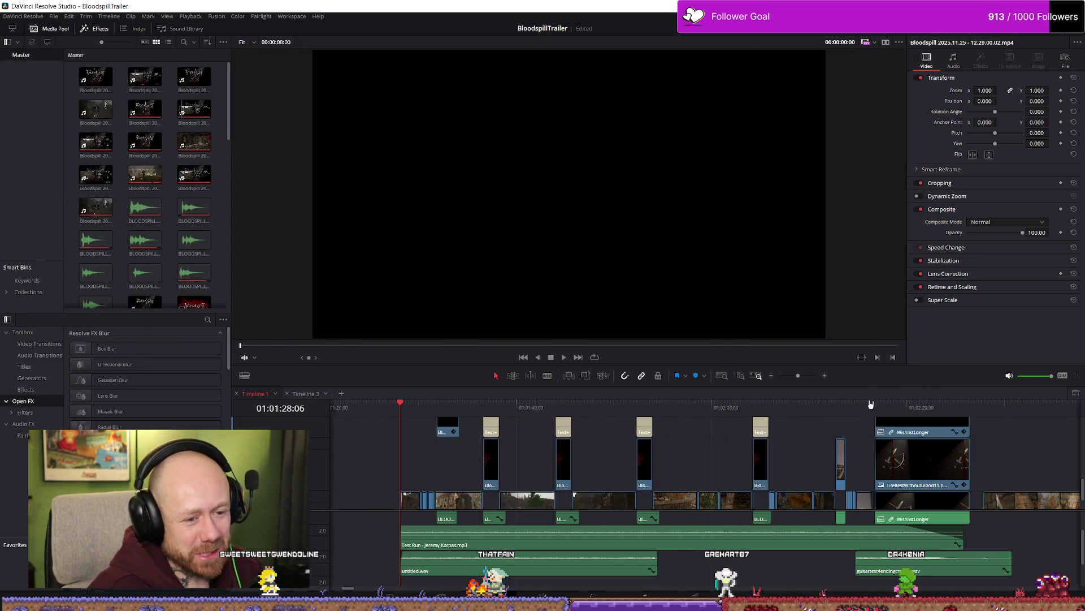
# Step: Play from 01:02:14 to the Bloodspill wishlist card, then resume the YouTube trailer
pyautogui.click(862, 410)
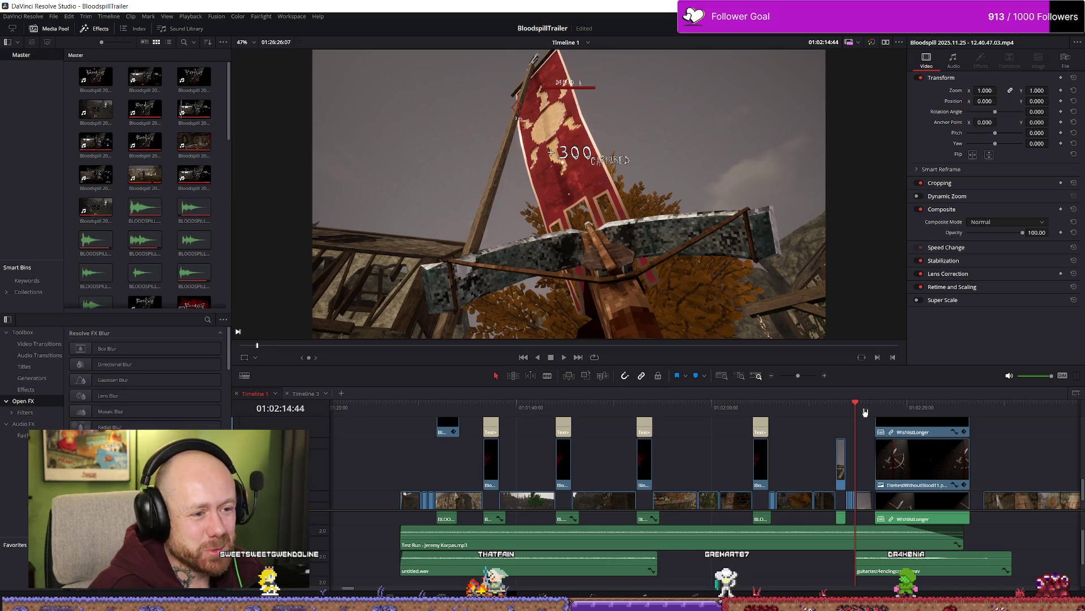
pyautogui.press('space')
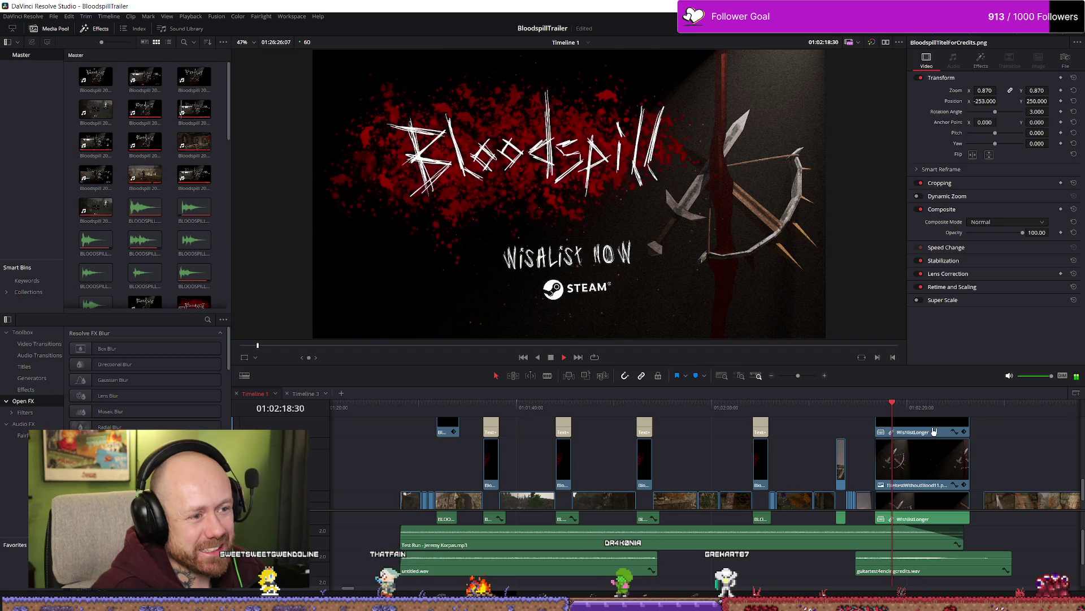
pyautogui.click(882, 404)
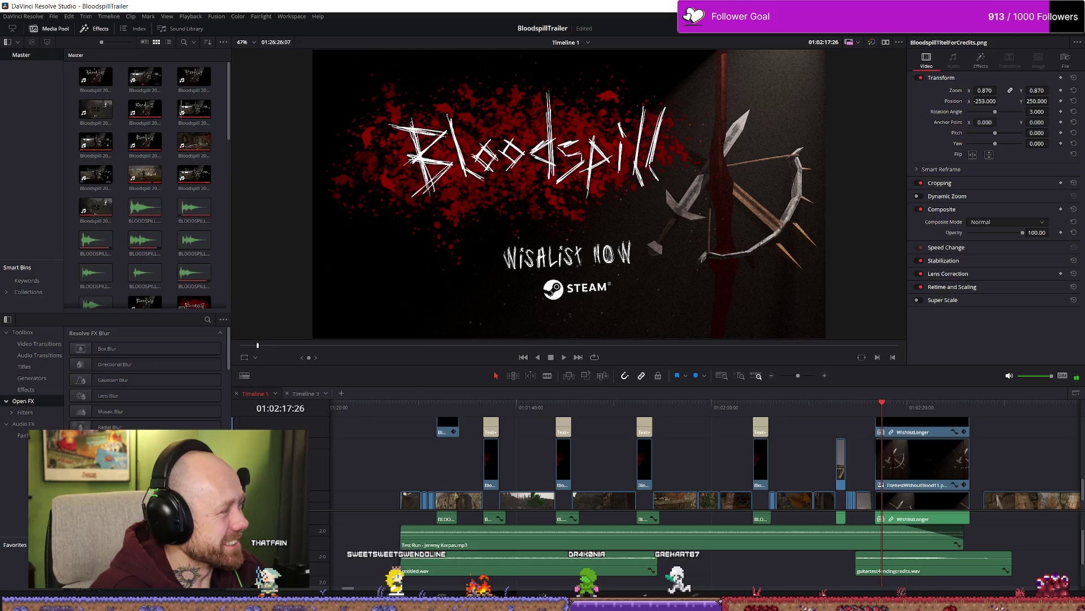
pyautogui.hotkey('alt', 'Tab')
pyautogui.moveTo(416, 55); pyautogui.dragTo(500, 55)
pyautogui.click(566, 283)
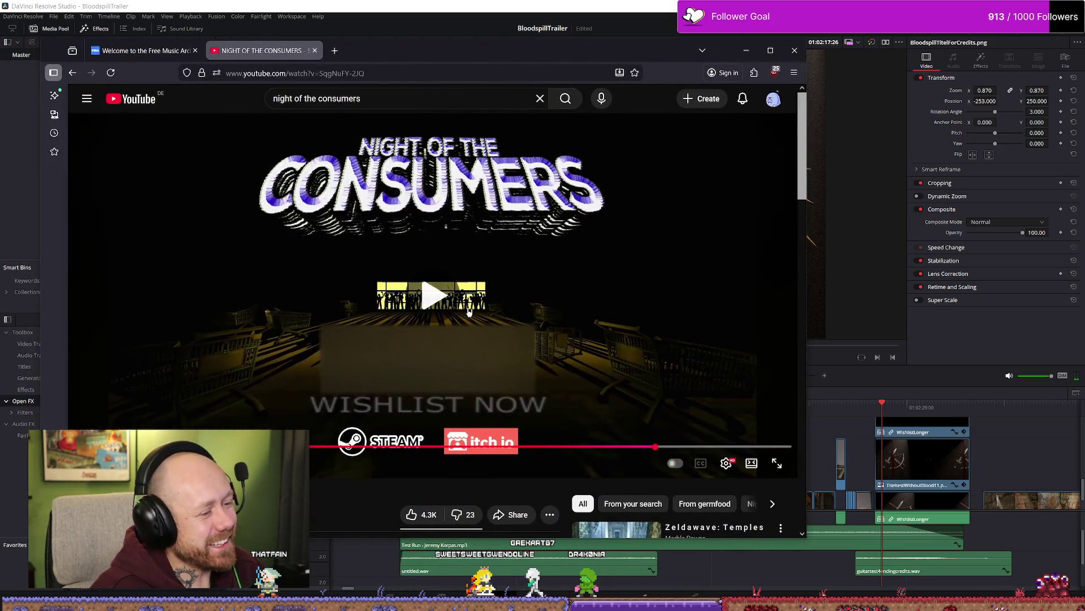
# Step: Seek the Night of the Consumers trailer later, shift the browser right, and return to Resolve
pyautogui.moveTo(606, 457); pyautogui.dragTo(606, 452)
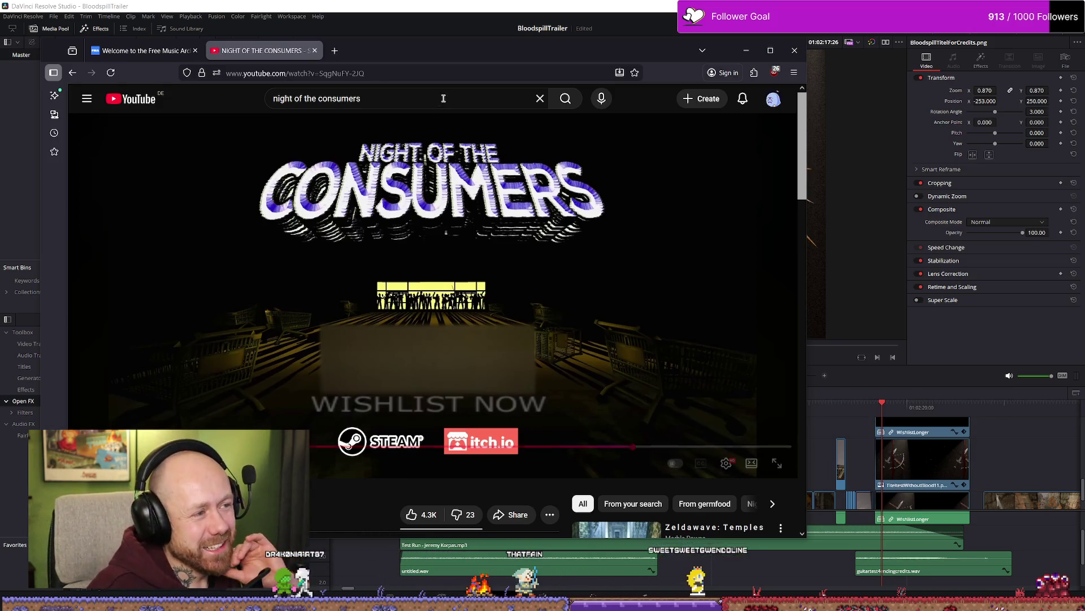
pyautogui.moveTo(495, 56)
pyautogui.mouseDown()
pyautogui.moveTo(553, 64)
pyautogui.moveTo(571, 87)
pyautogui.mouseUp()
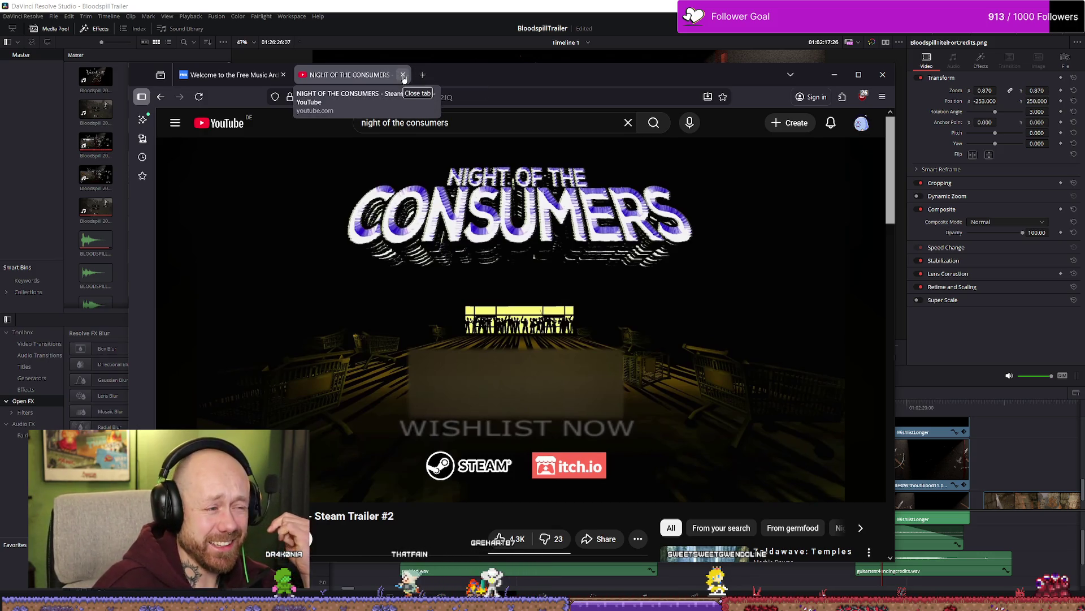
pyautogui.hotkey('alt', 'Tab')
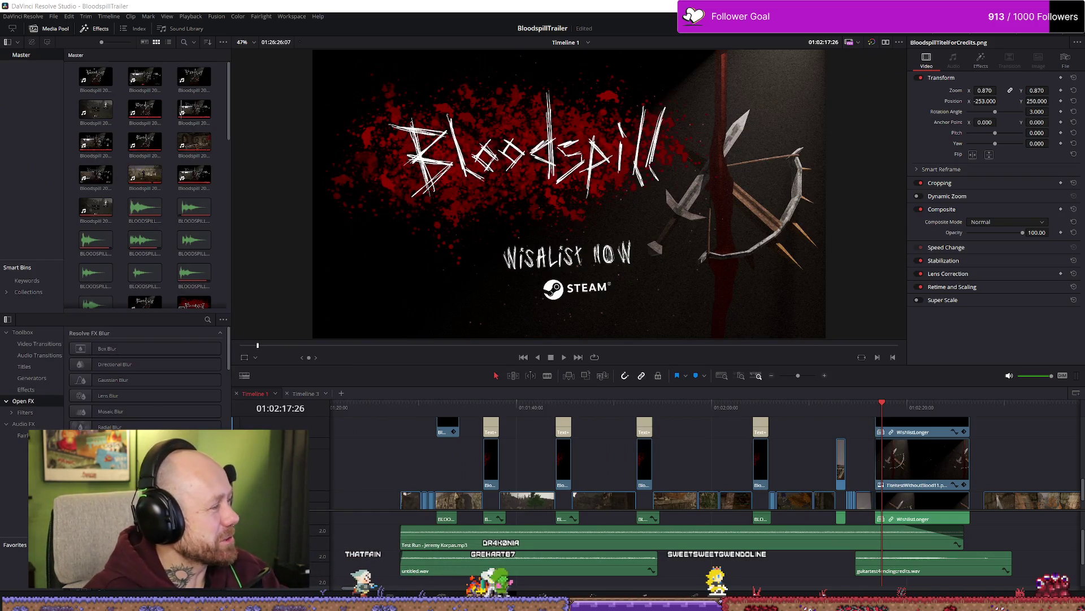
# Step: Play the trailer from about 01:01:39 and stop at 01:01:49:33
pyautogui.press('q')
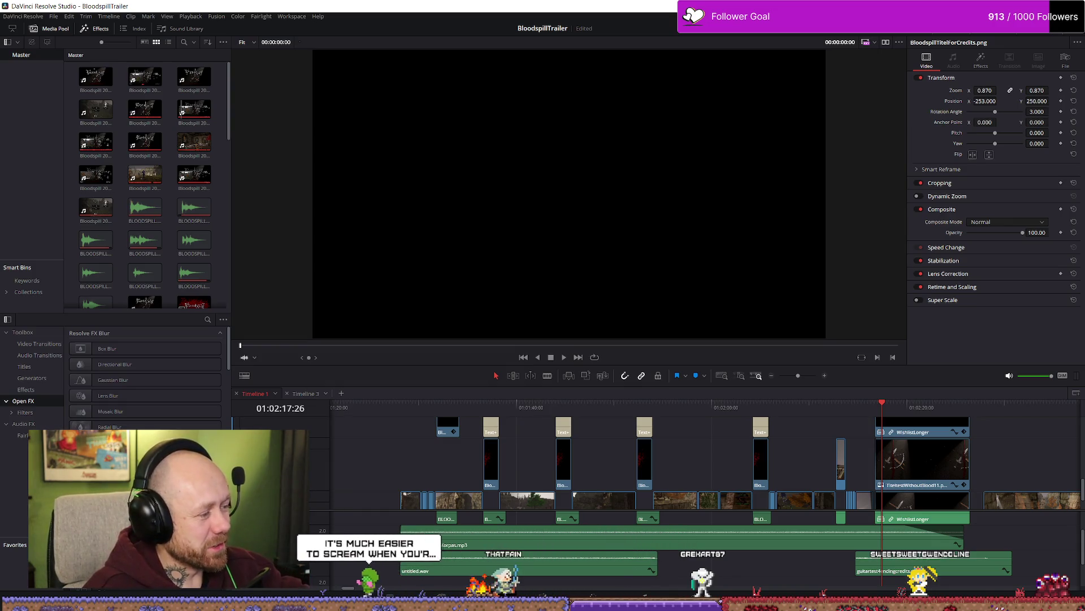
pyautogui.click(472, 404)
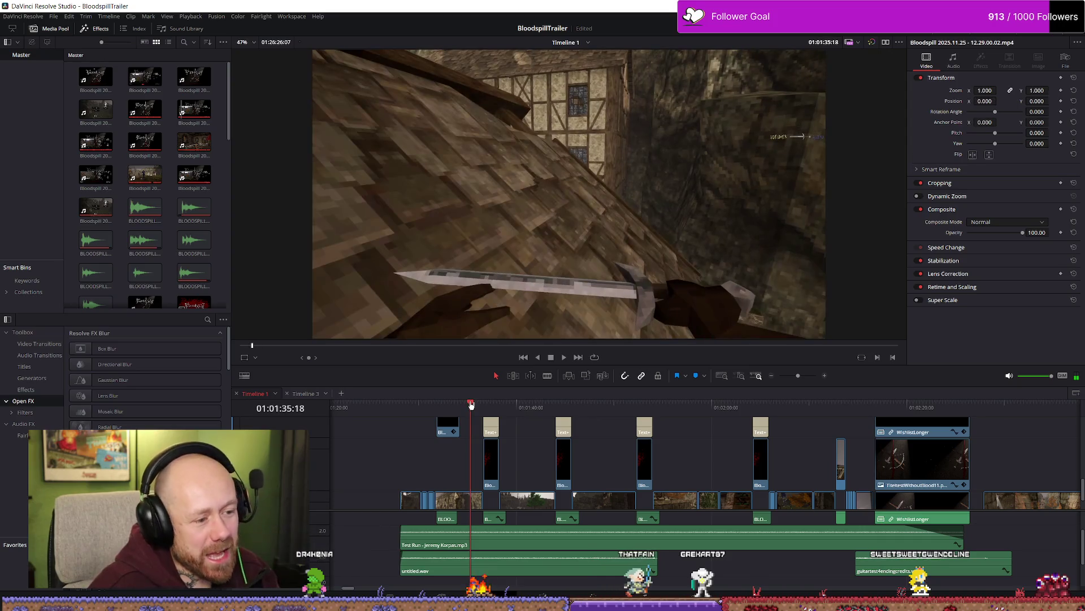
pyautogui.moveTo(472, 404); pyautogui.dragTo(463, 404)
pyautogui.click(412, 406)
pyautogui.click(506, 406)
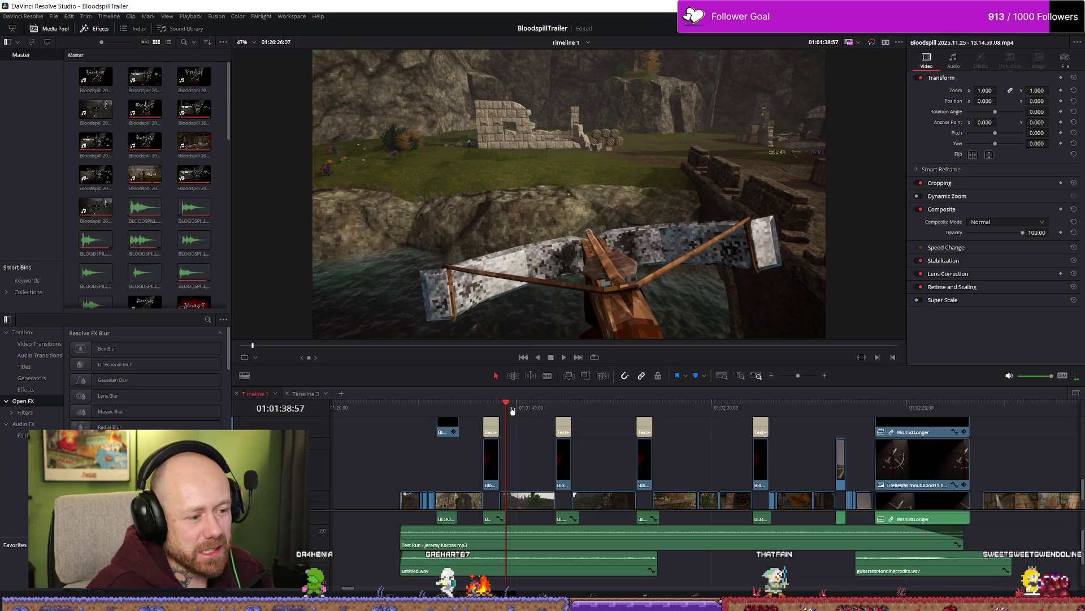
pyautogui.press('space')
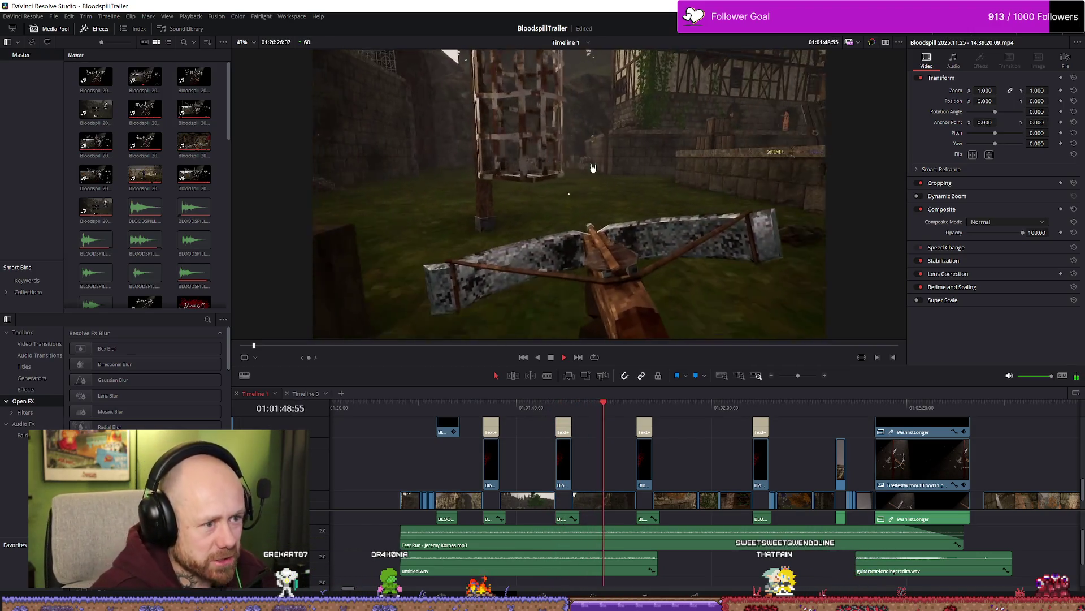
pyautogui.press('space')
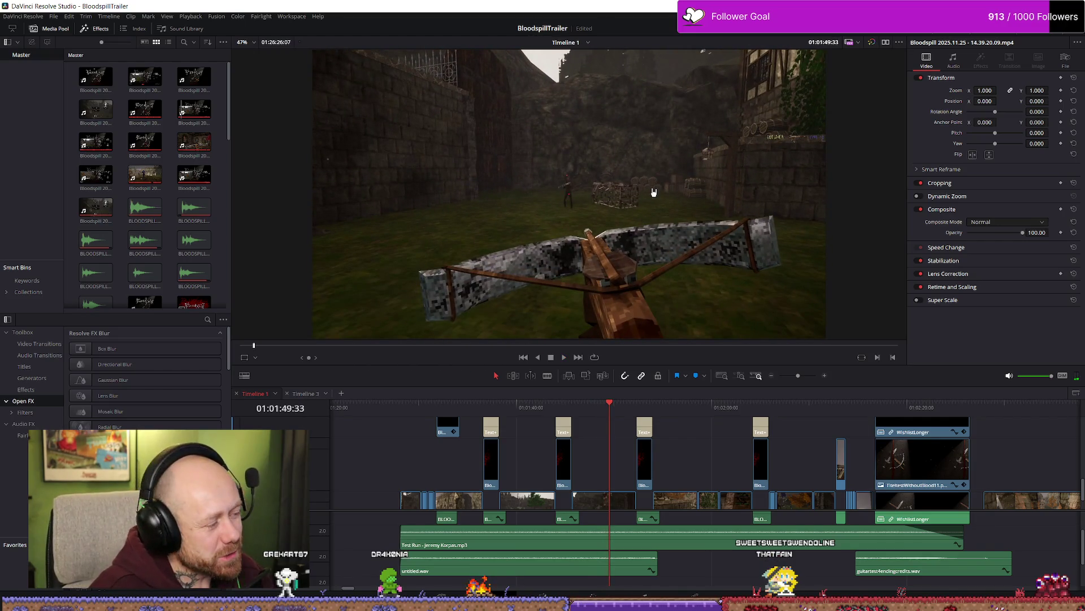
# Step: Resume playback, then move the playhead back to 01:01:42:49 and 01:01:30:16
pyautogui.scroll(-2, 678, 498)
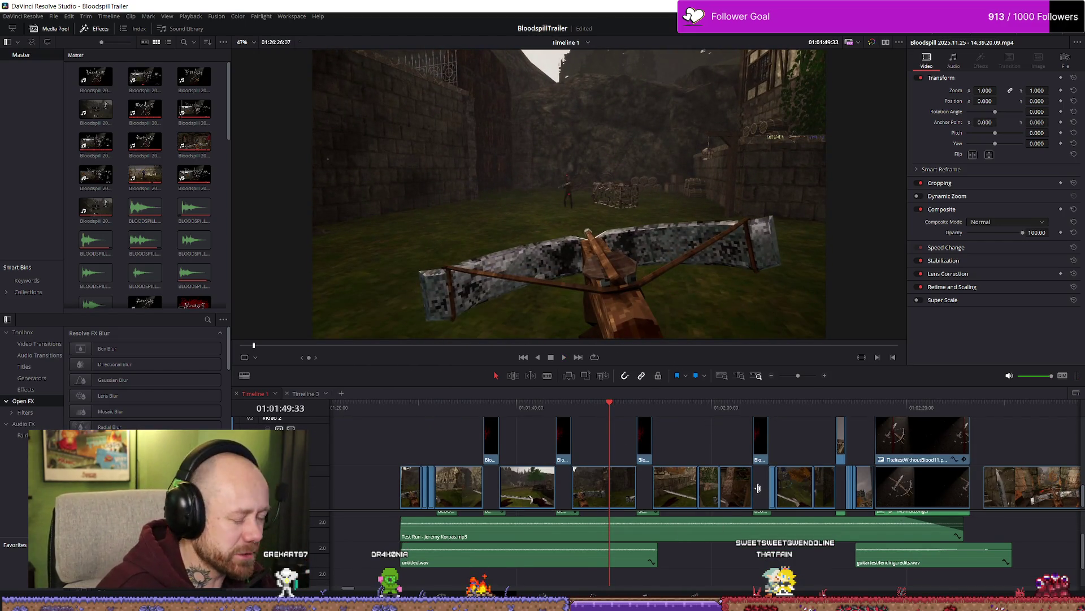
pyautogui.press('space')
pyautogui.click(544, 407)
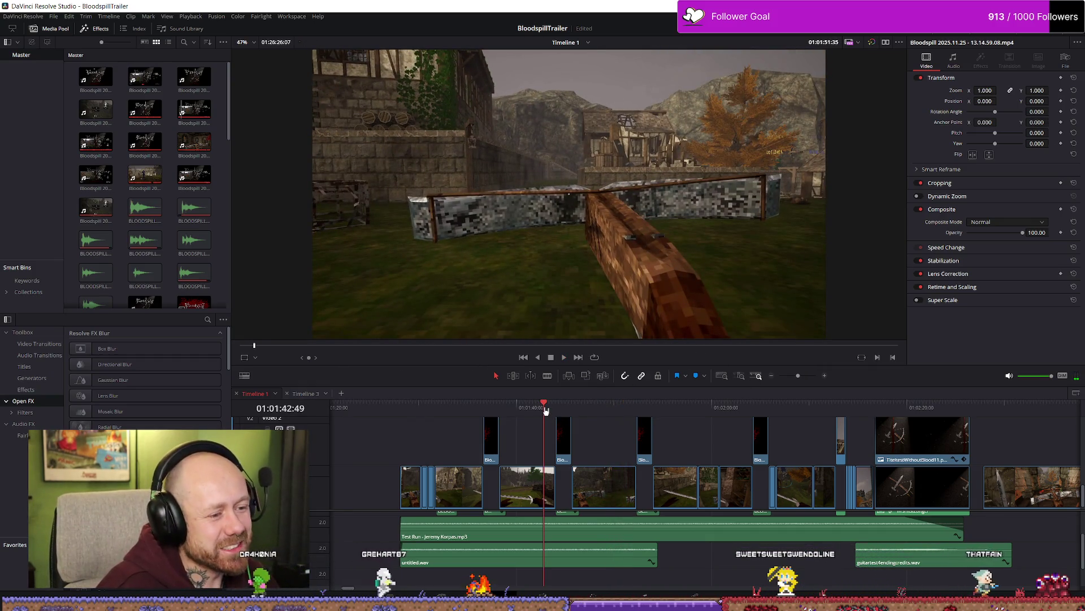
pyautogui.click(509, 407)
pyautogui.click(421, 407)
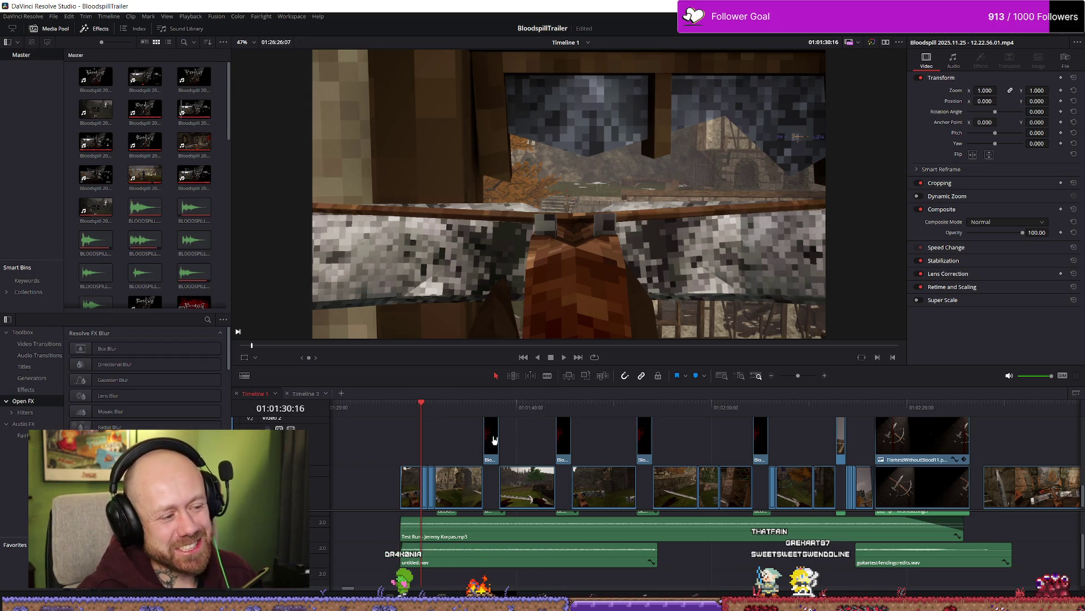
# Step: Play through the Deathmatch title card at 01:01:36:36, stopping at 01:01:54:18
pyautogui.click(480, 407)
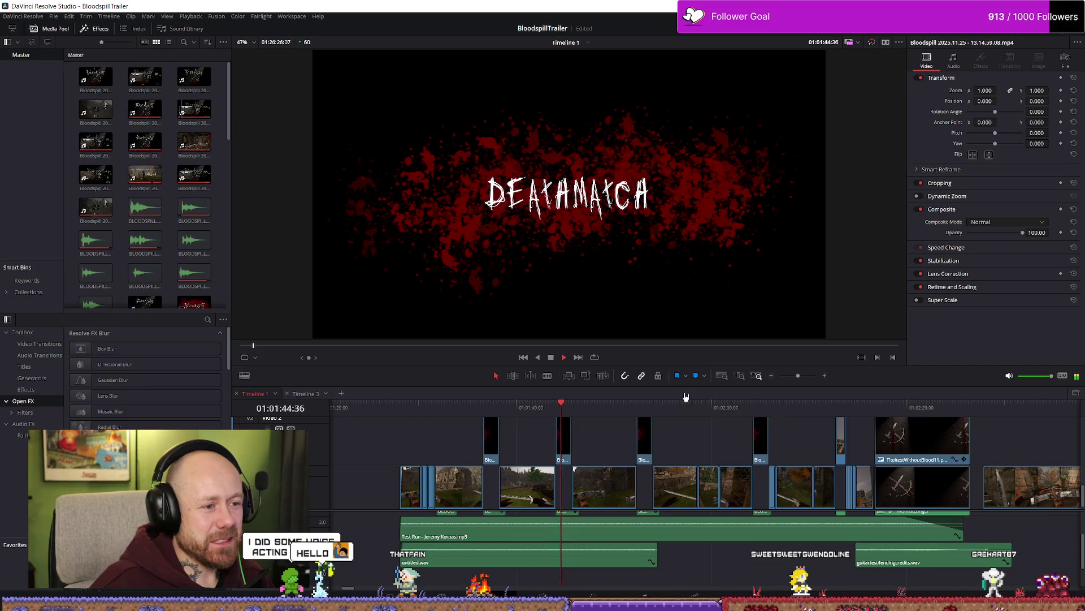
pyautogui.press('space')
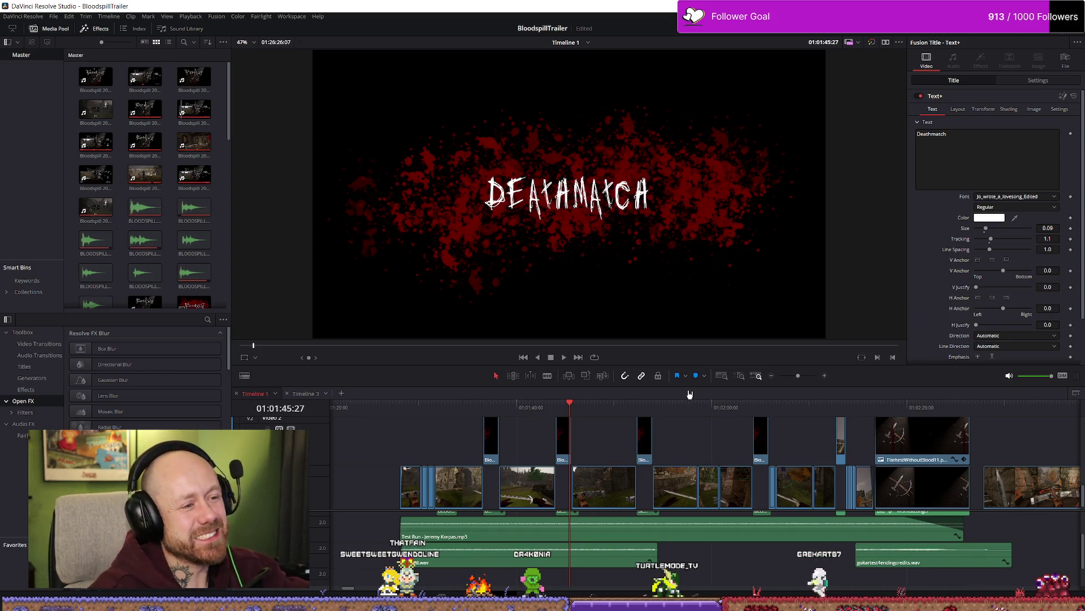
pyautogui.press('space')
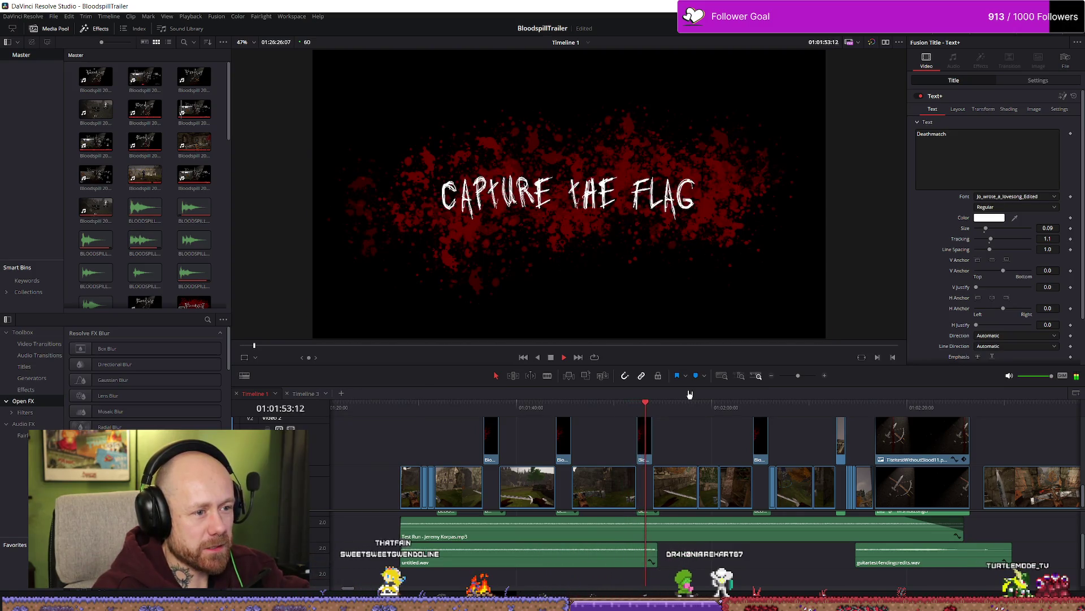
pyautogui.press('space')
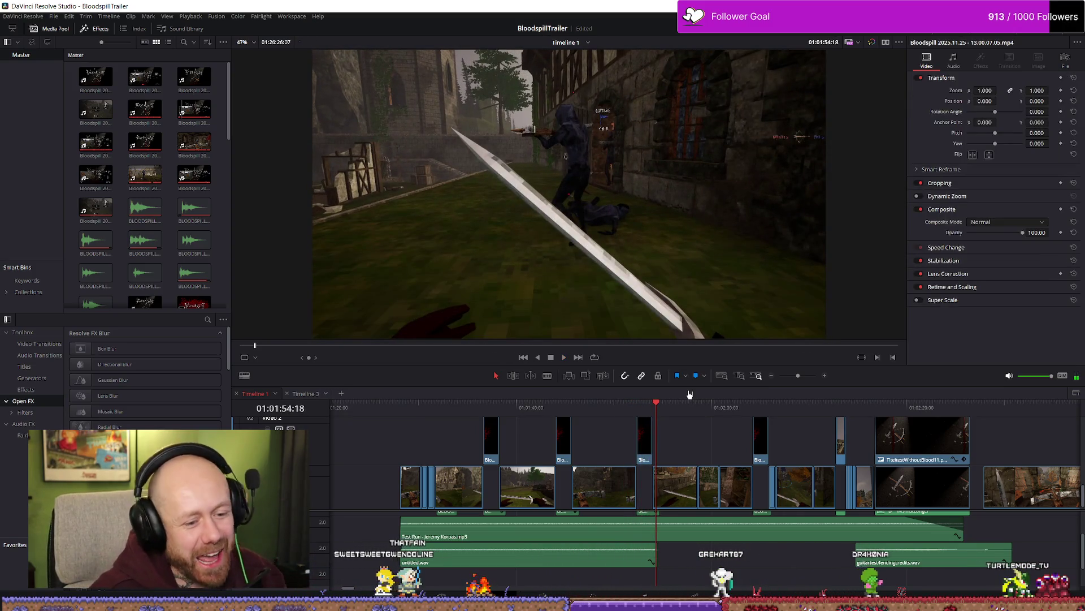
pyautogui.scroll(-1, 723, 547)
pyautogui.scroll(1, 724, 547)
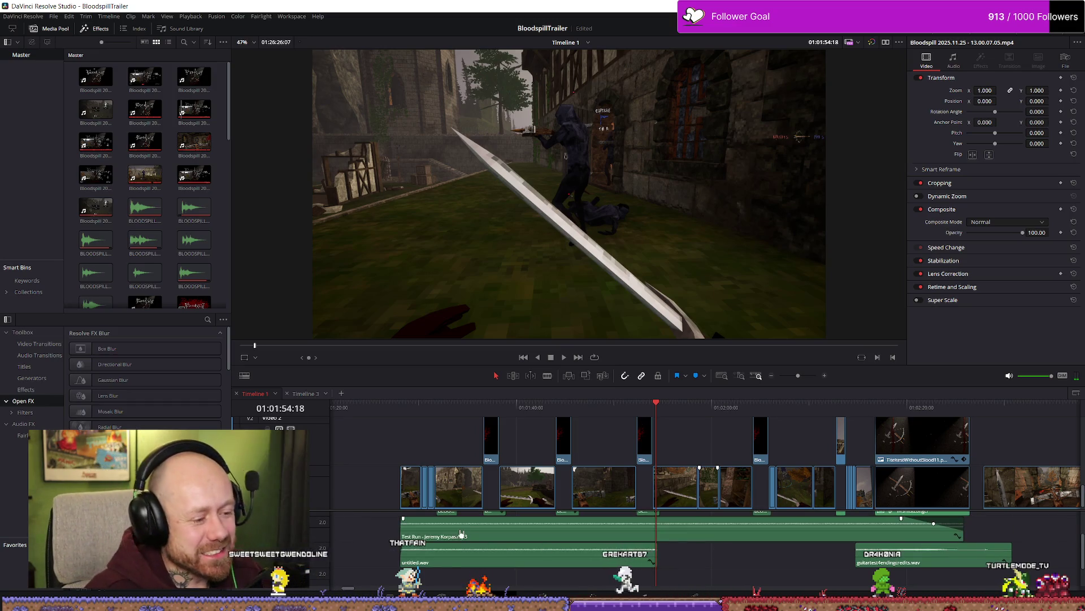
# Step: Play the trailer full screen from 01:01:28:06 to preview the Test Run music
pyautogui.click(724, 528)
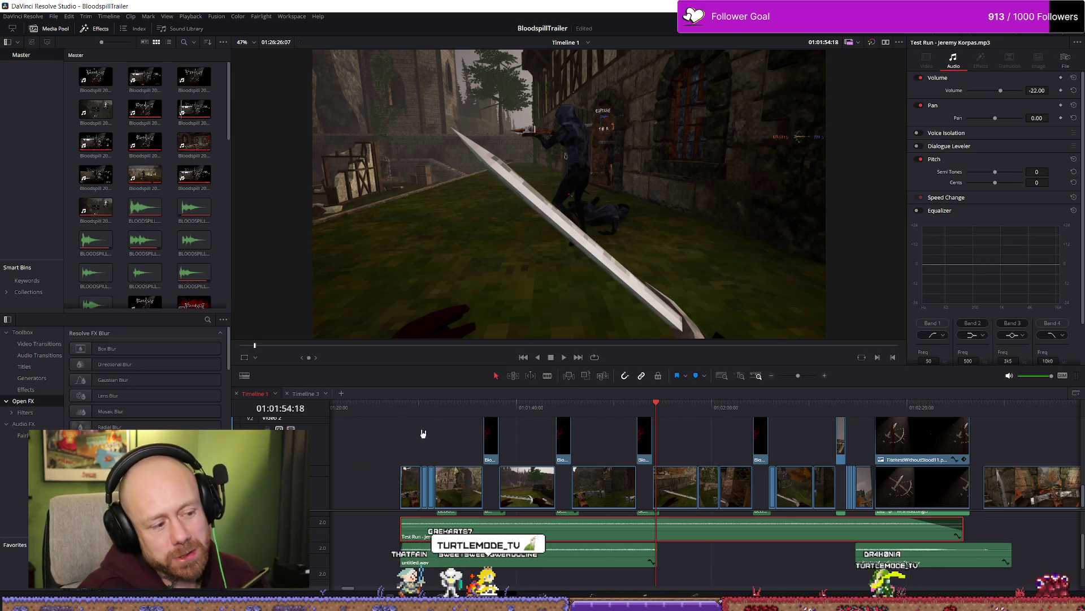
pyautogui.click(398, 404)
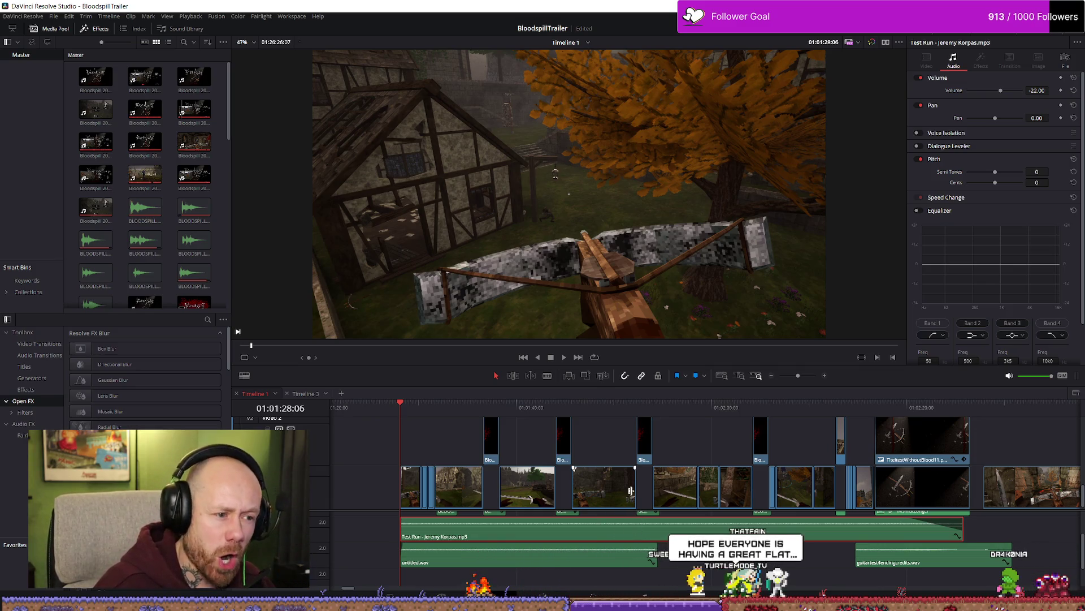
pyautogui.hotkey('ctrl', 'f')
pyautogui.press('space')
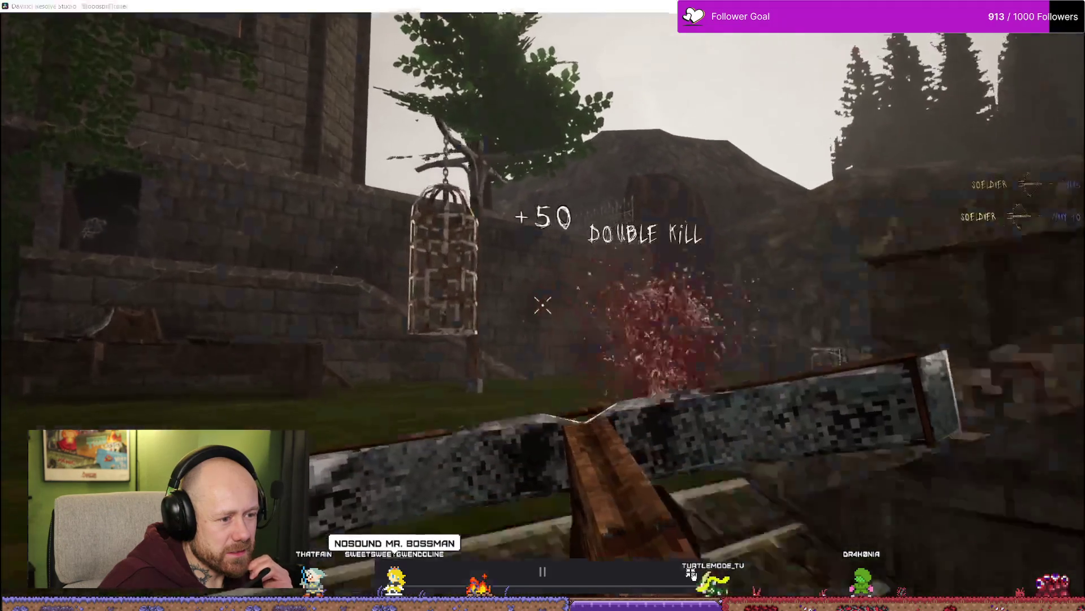
# Step: Exit the full-screen preview, stop playback and confirm untitled.wav sits at -8.00 volume
pyautogui.click(692, 572)
pyautogui.press('space')
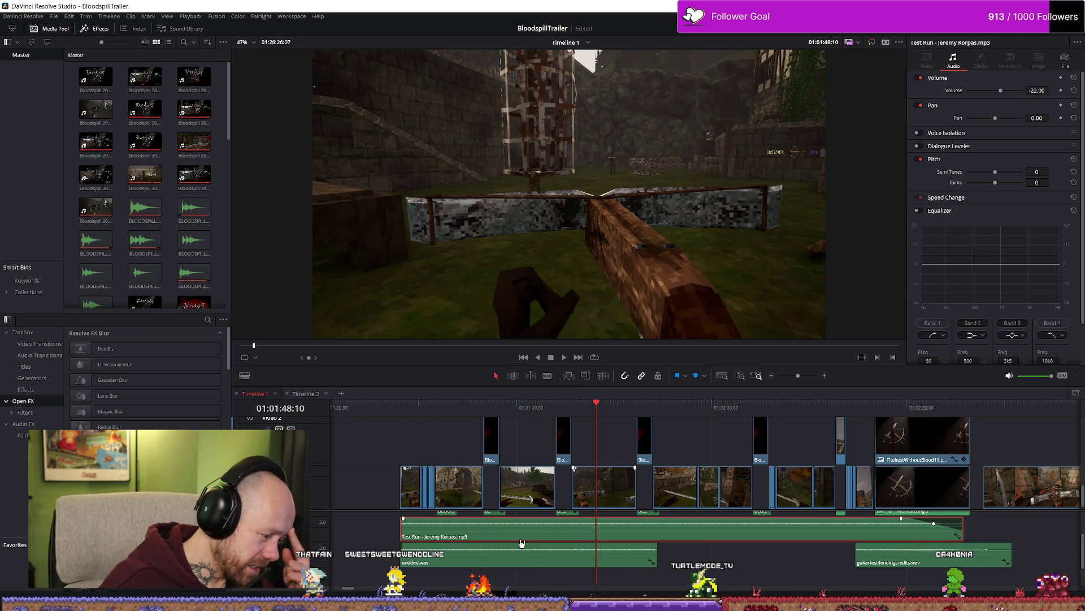
pyautogui.click(551, 564)
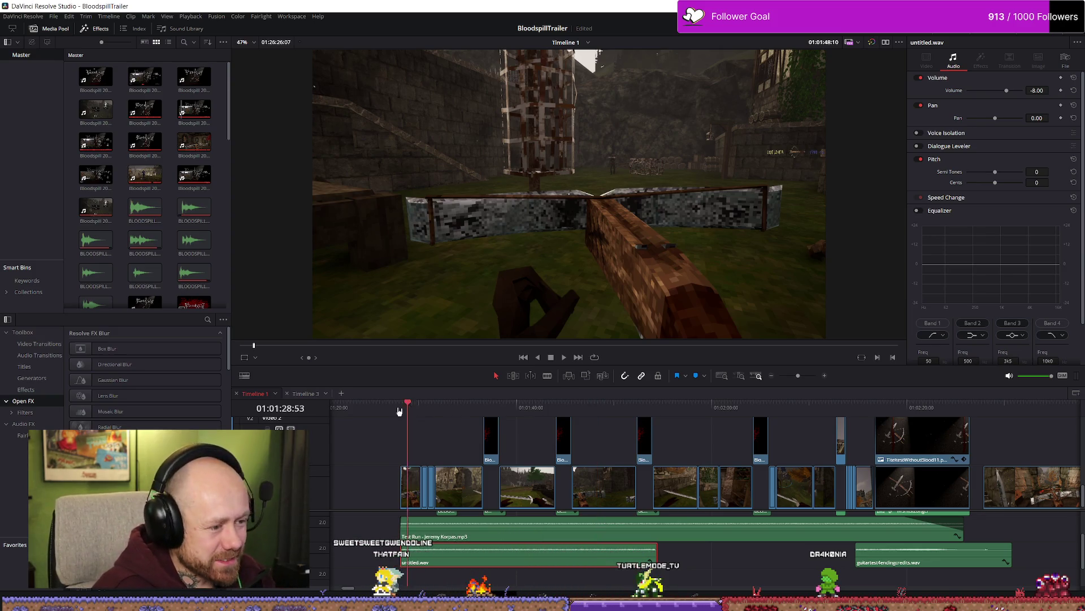
pyautogui.moveTo(412, 402); pyautogui.dragTo(399, 403)
pyautogui.press('space')
pyautogui.hotkey('ctrl', 'f')
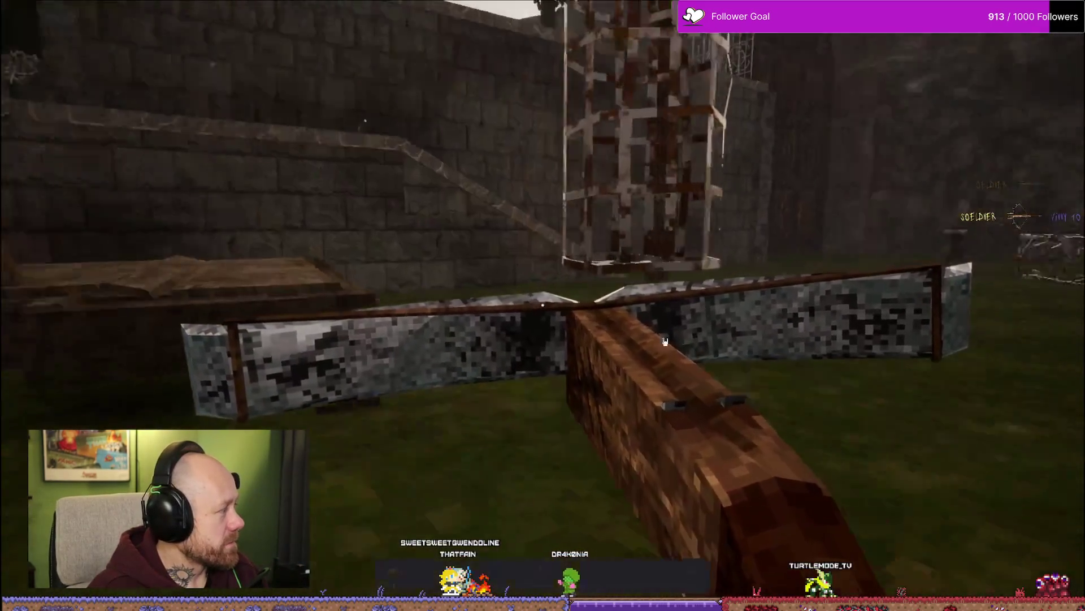
pyautogui.moveTo(758, 561)
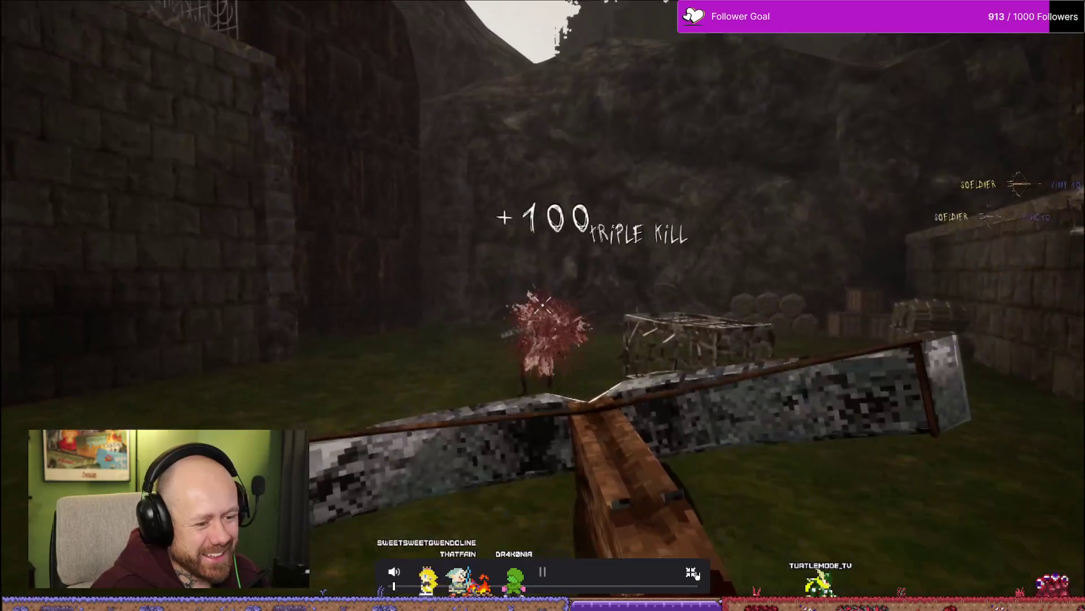
pyautogui.press('Escape')
pyautogui.click(500, 405)
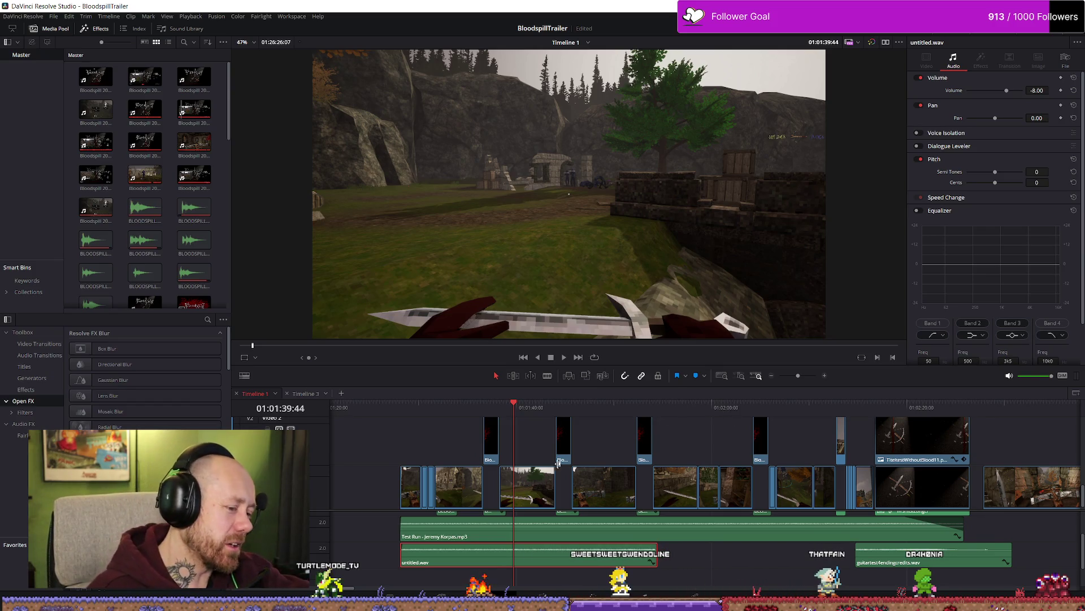
pyautogui.click(428, 407)
pyautogui.press('space')
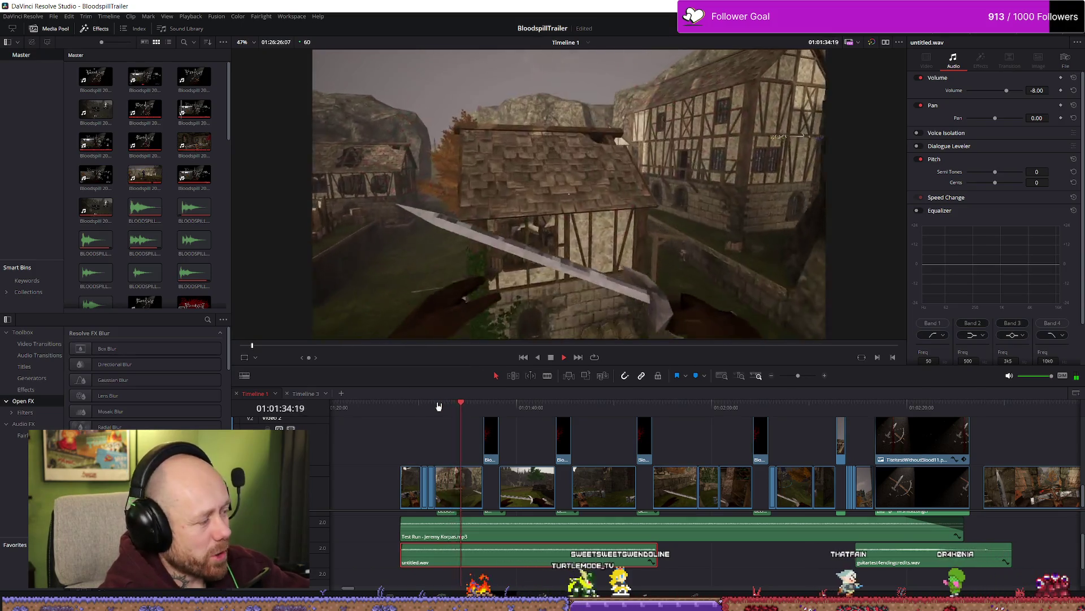
pyautogui.press('space')
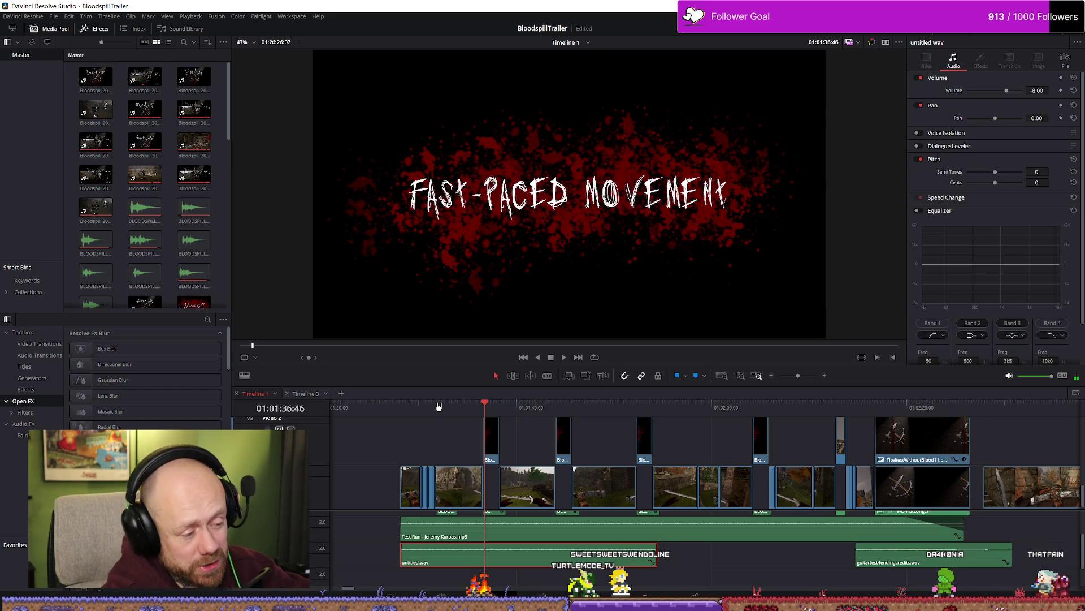
pyautogui.press('space')
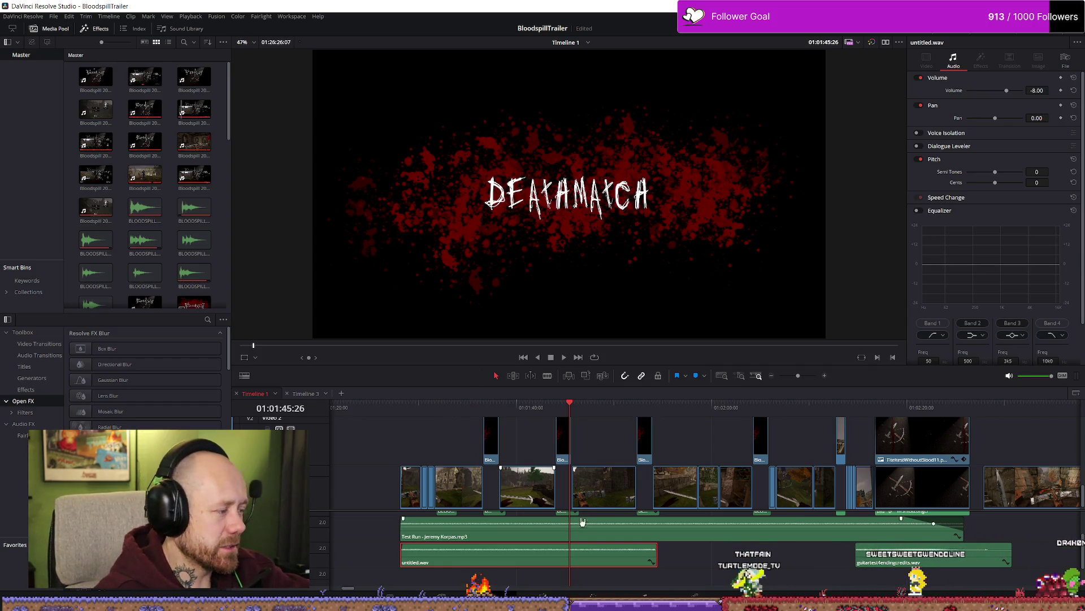
pyautogui.scroll(-1, 678, 531)
pyautogui.scroll(-2, 826, 551)
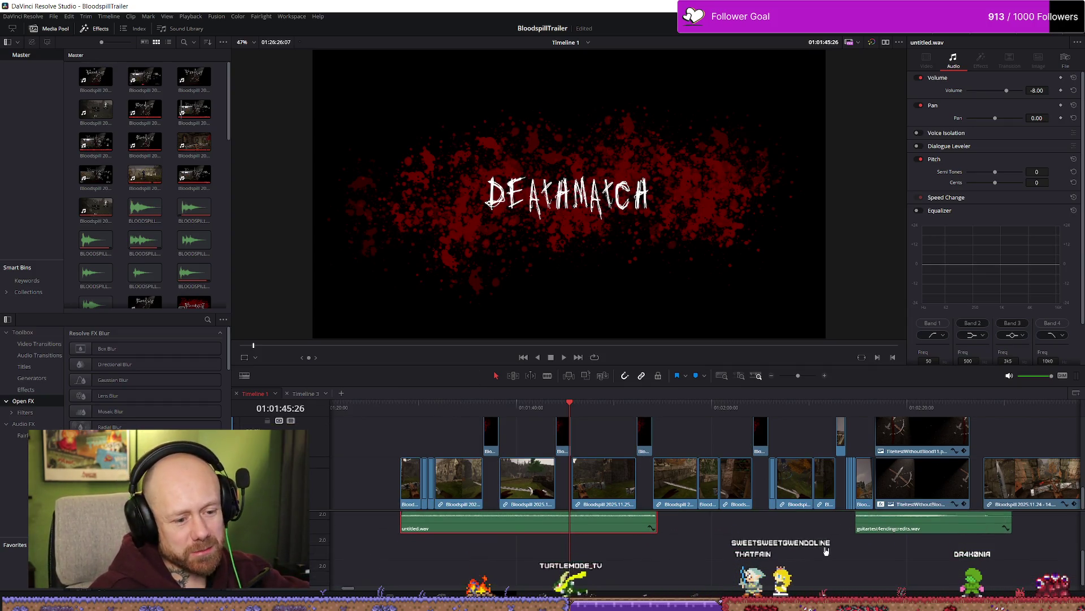
pyautogui.scroll(1, 551, 504)
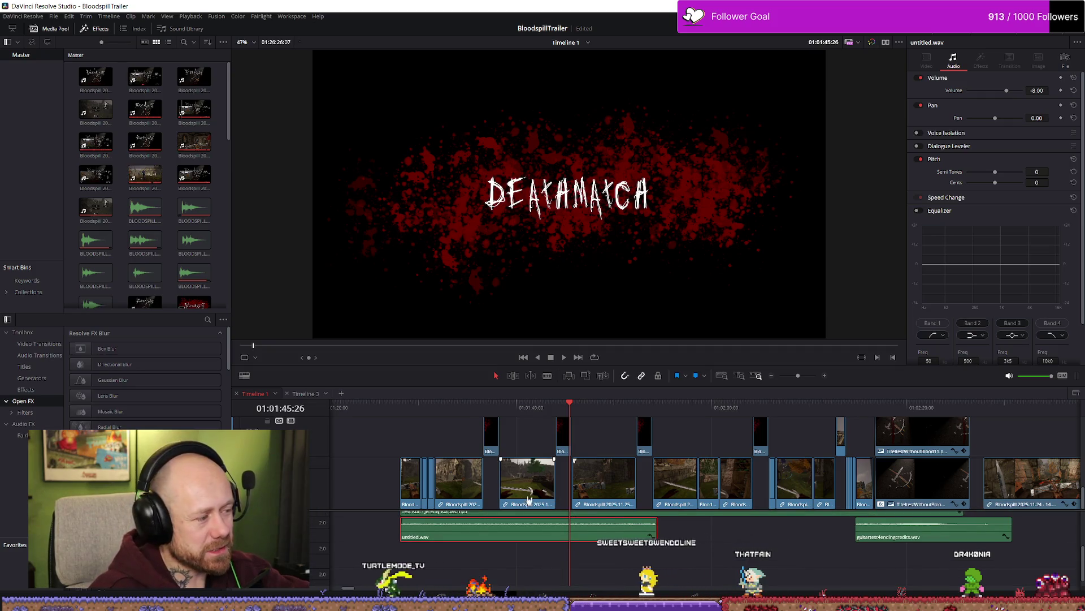
pyautogui.click(153, 287)
# Step: Locate the recent Soundtrack 4 Life - BRUTAL TIME.mp3 in File Explorer and copy it
pyautogui.press('super+e')
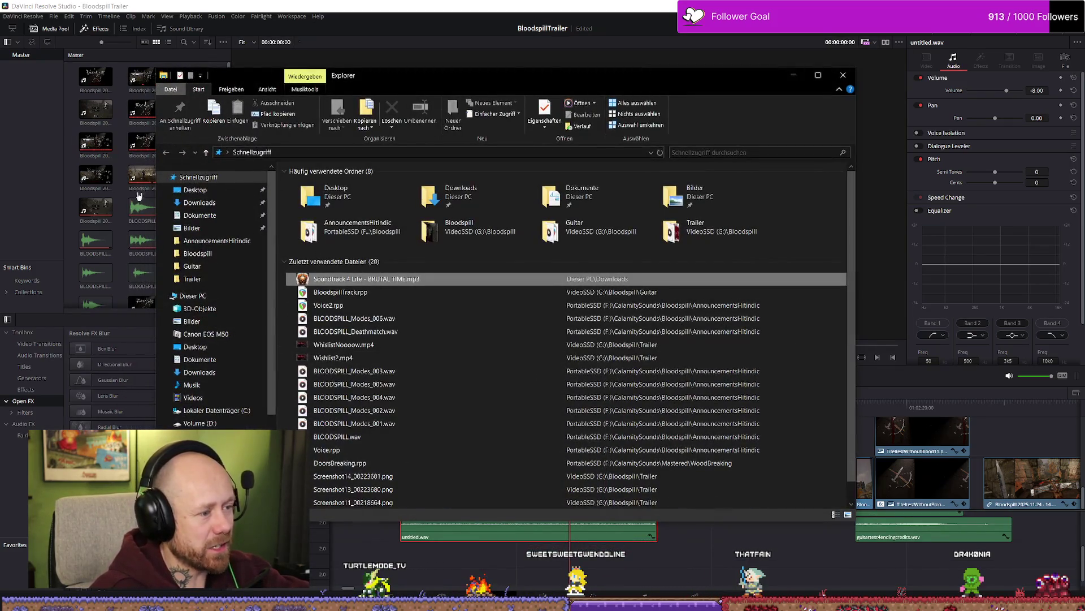
pyautogui.rightClick(383, 284)
pyautogui.click(452, 531)
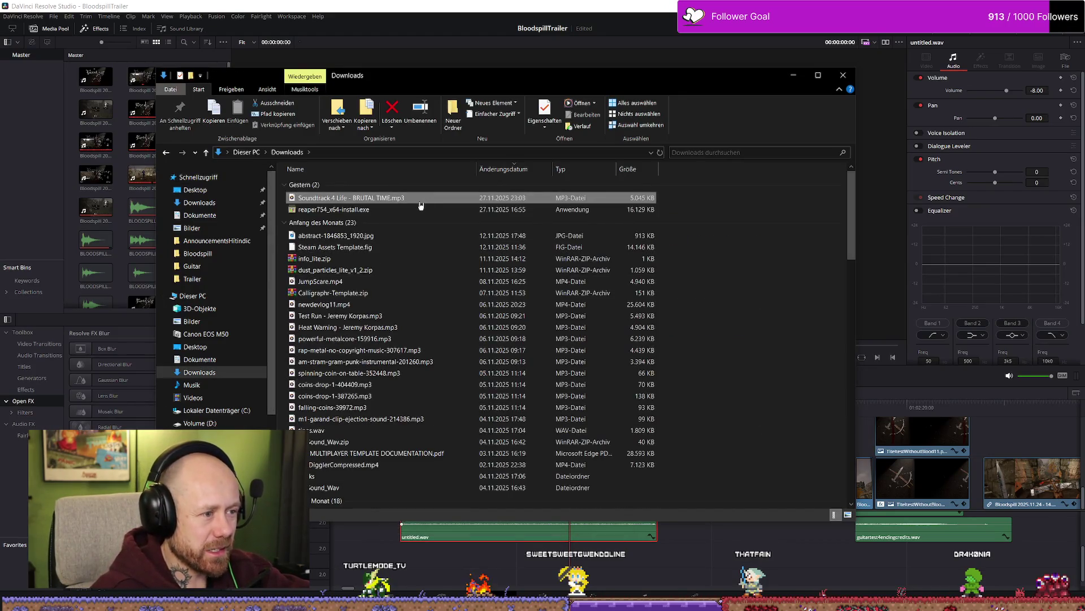
pyautogui.rightClick(385, 198)
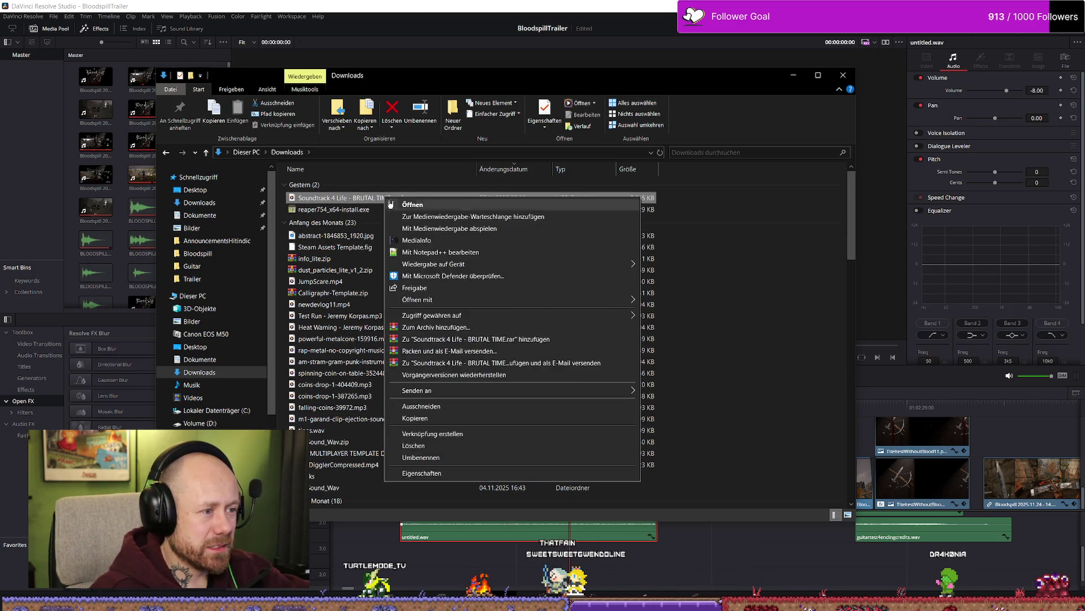
pyautogui.click(415, 418)
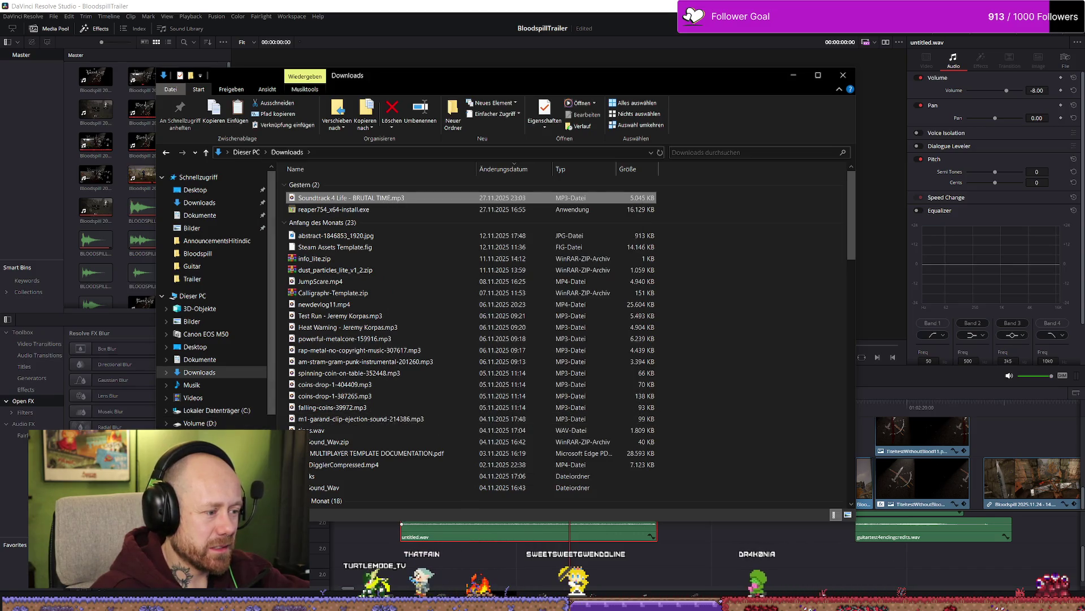
# Step: Browse the drives to the Bloodspill\Trailer folder on VideoSSD (G:)
pyautogui.click(198, 449)
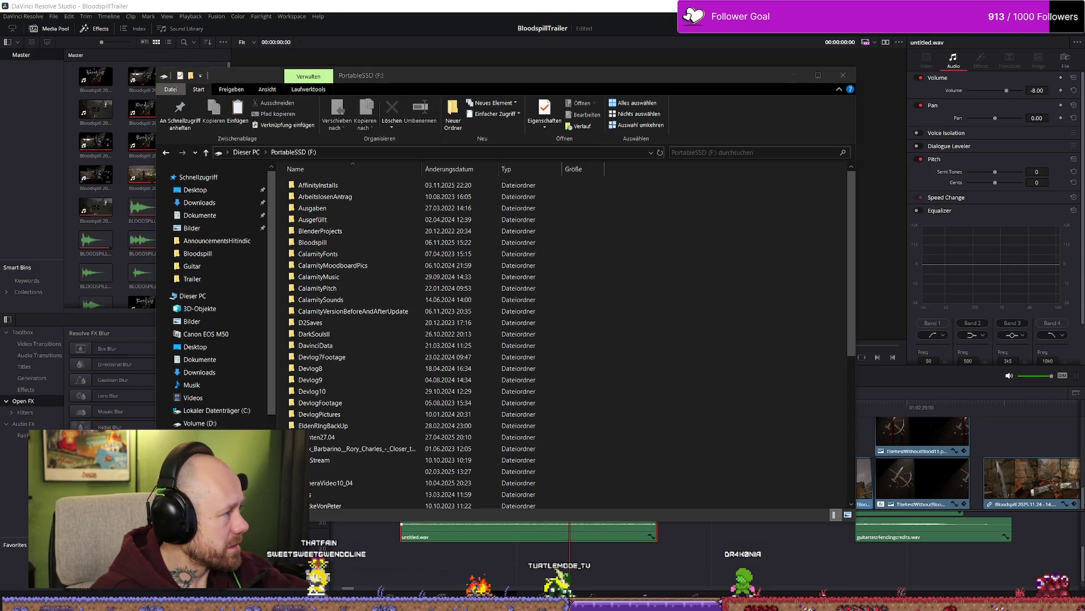
pyautogui.doubleClick(338, 243)
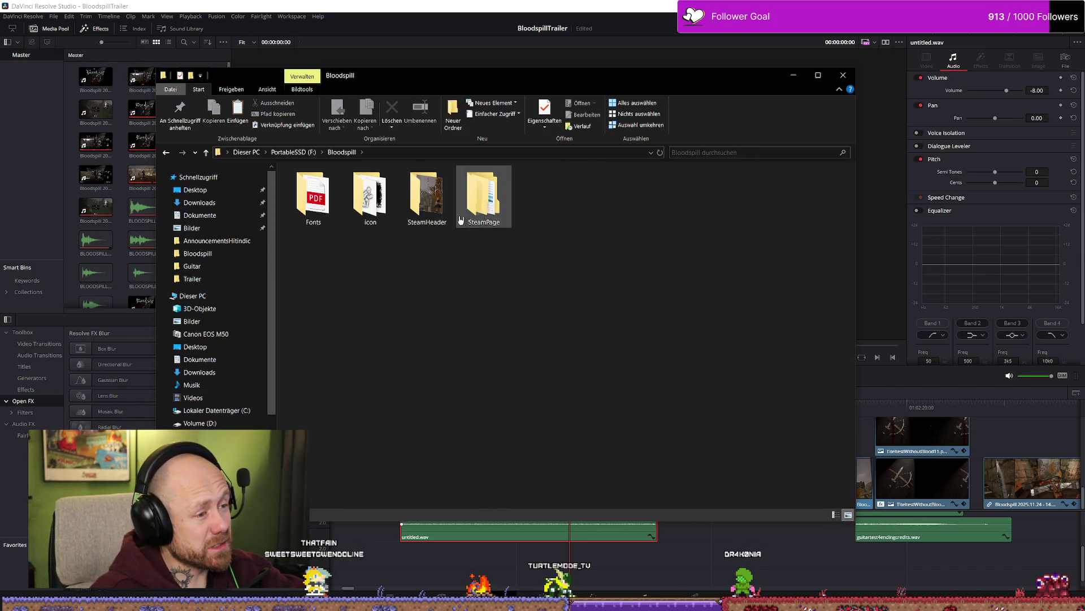
pyautogui.press('BackSpace')
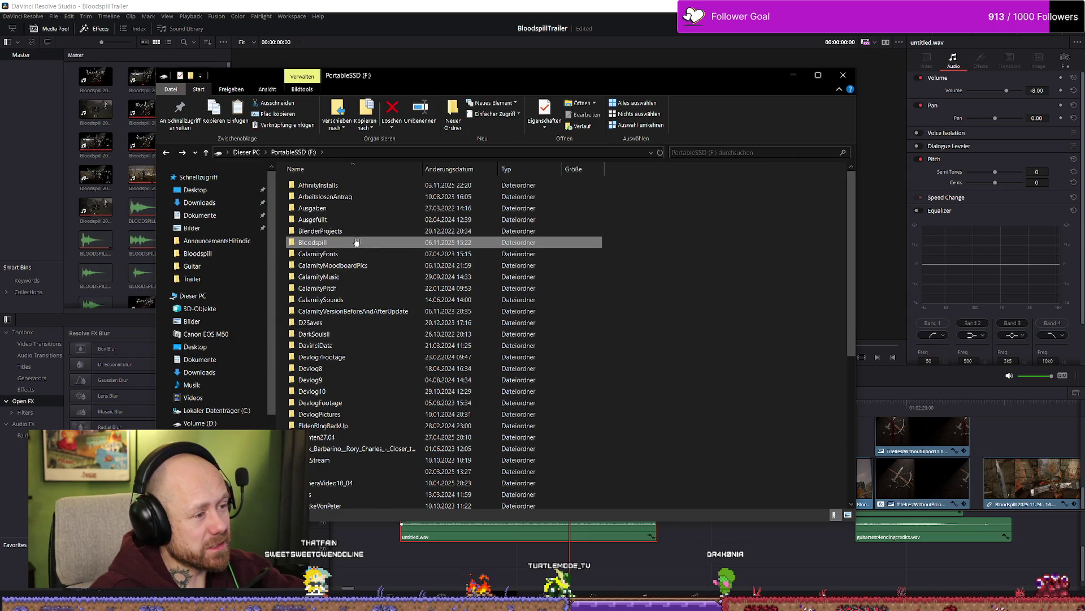
pyautogui.doubleClick(333, 242)
pyautogui.doubleClick(445, 225)
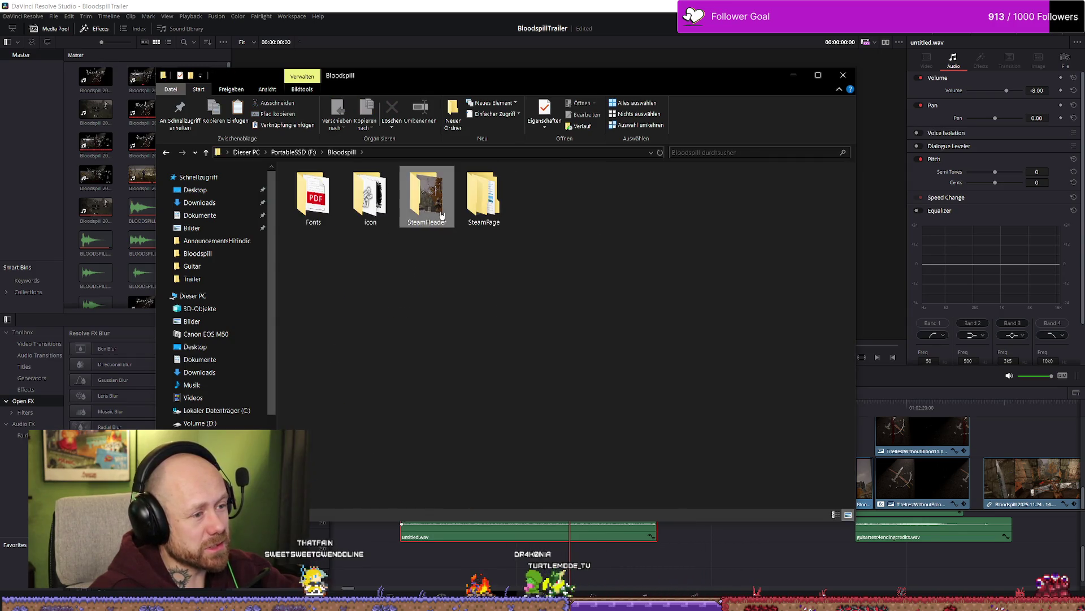
pyautogui.press('BackSpace')
pyautogui.press('BackSpace')
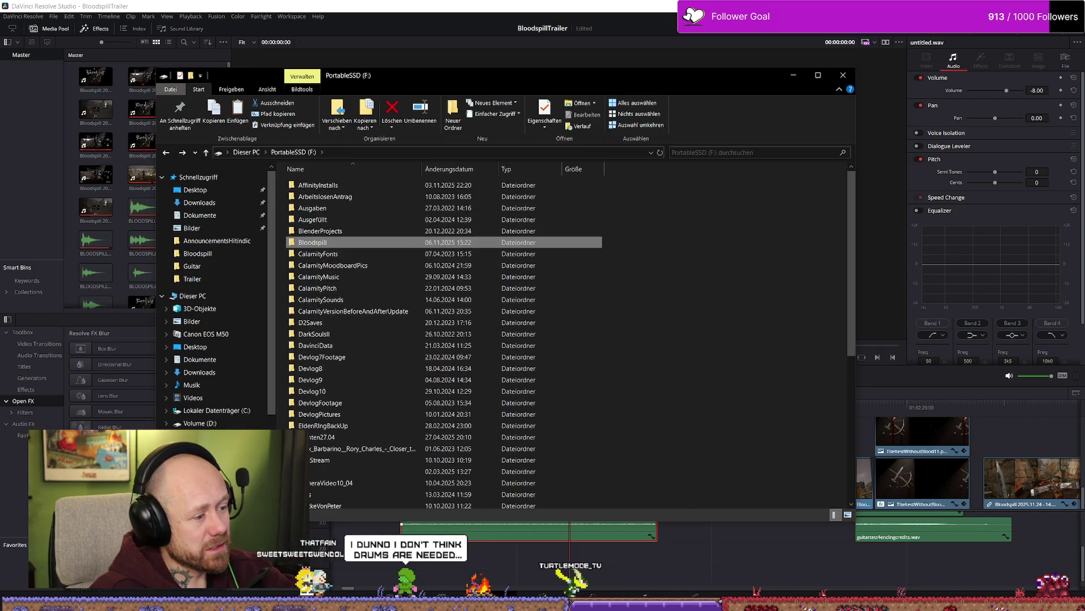
pyautogui.press('BackSpace')
pyautogui.doubleClick(346, 224)
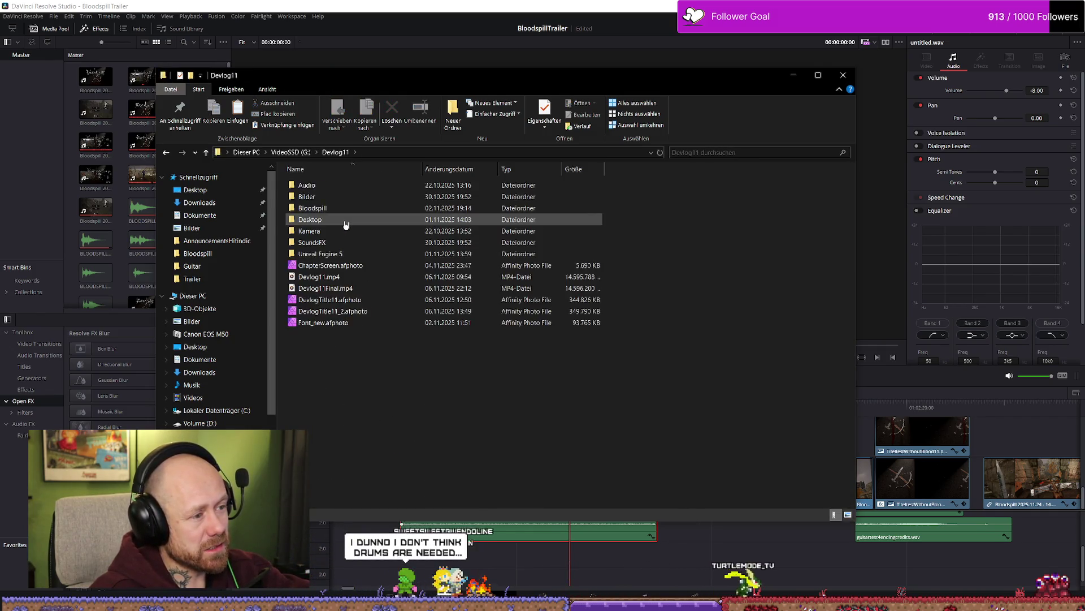
pyautogui.press('BackSpace')
pyautogui.doubleClick(366, 187)
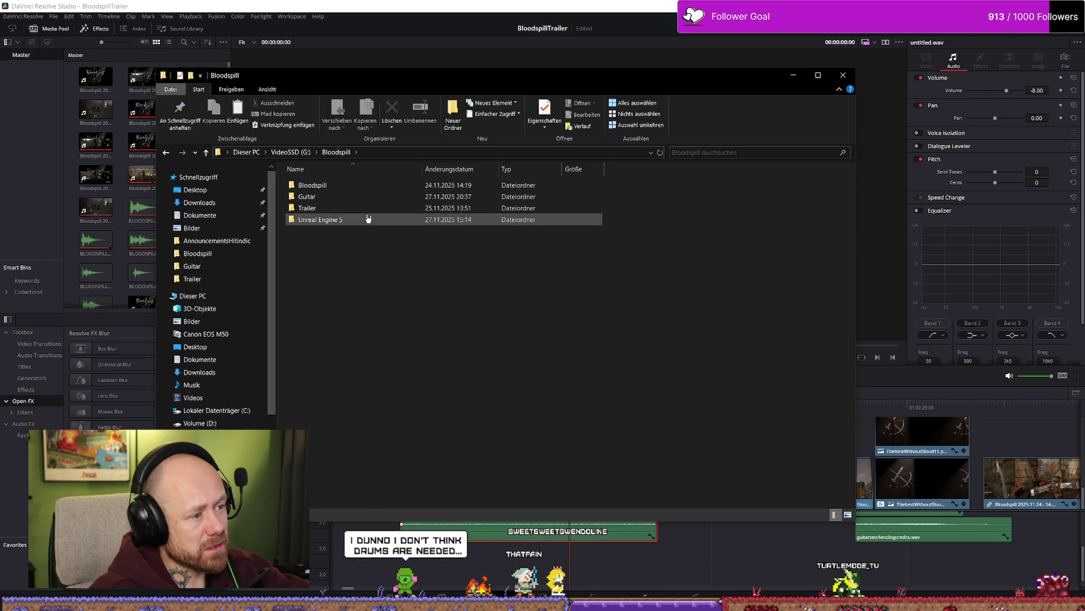
pyautogui.doubleClick(357, 208)
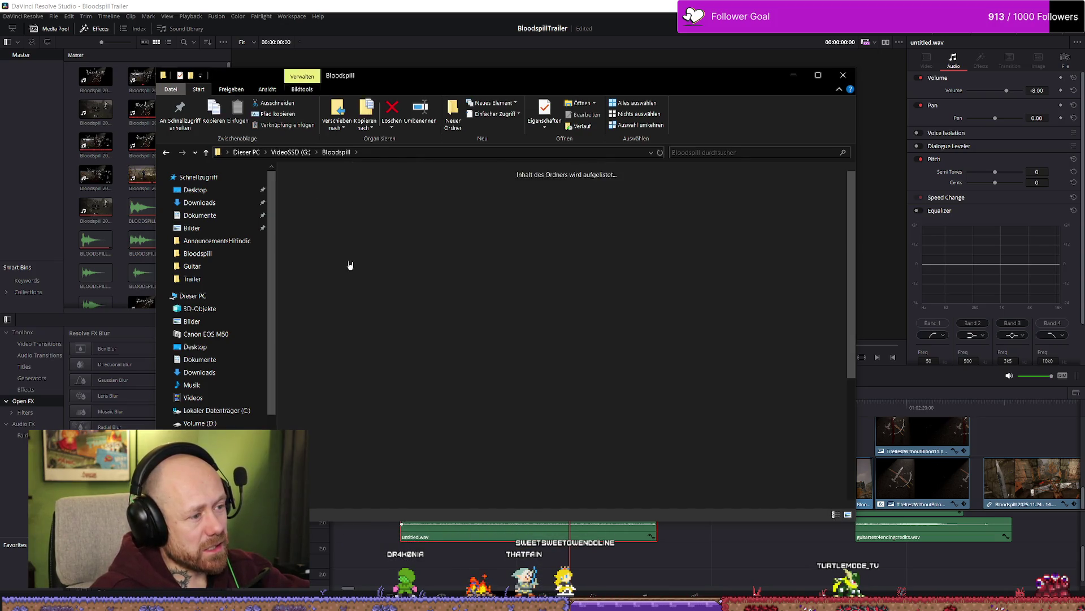
# Step: Paste the soundtrack file into the Trailer folder, then return to DaVinci Resolve
pyautogui.scroll(-10, 430, 384)
pyautogui.rightClick(641, 497)
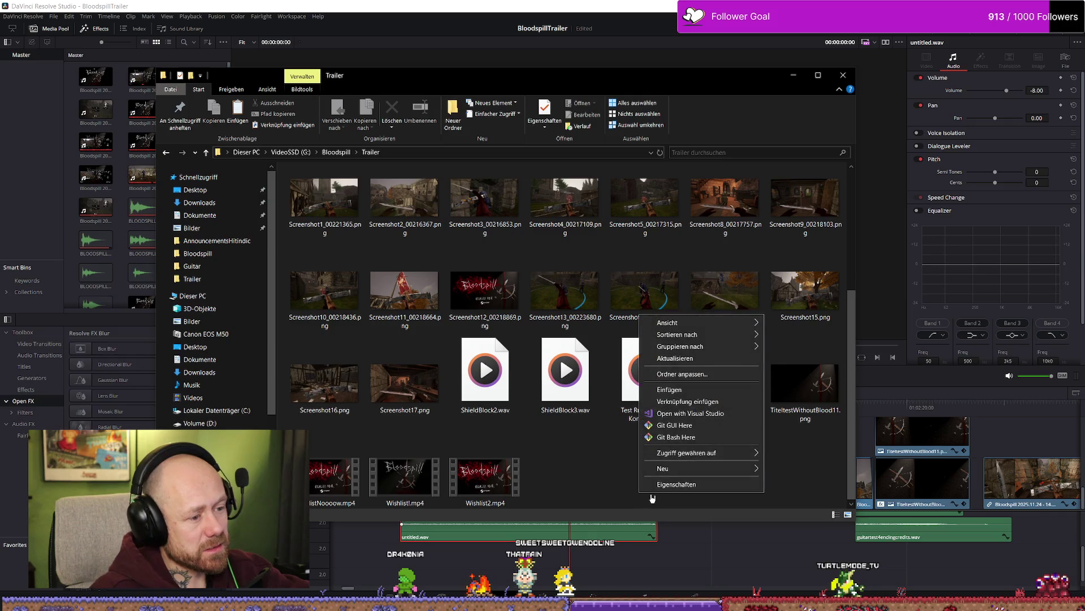
pyautogui.click(676, 390)
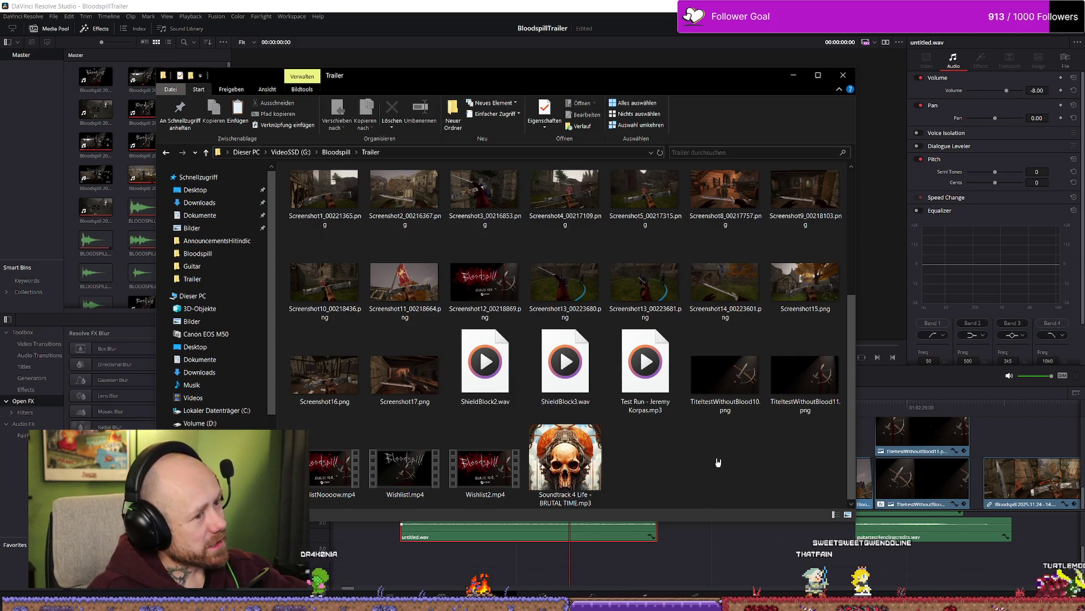
pyautogui.click(616, 534)
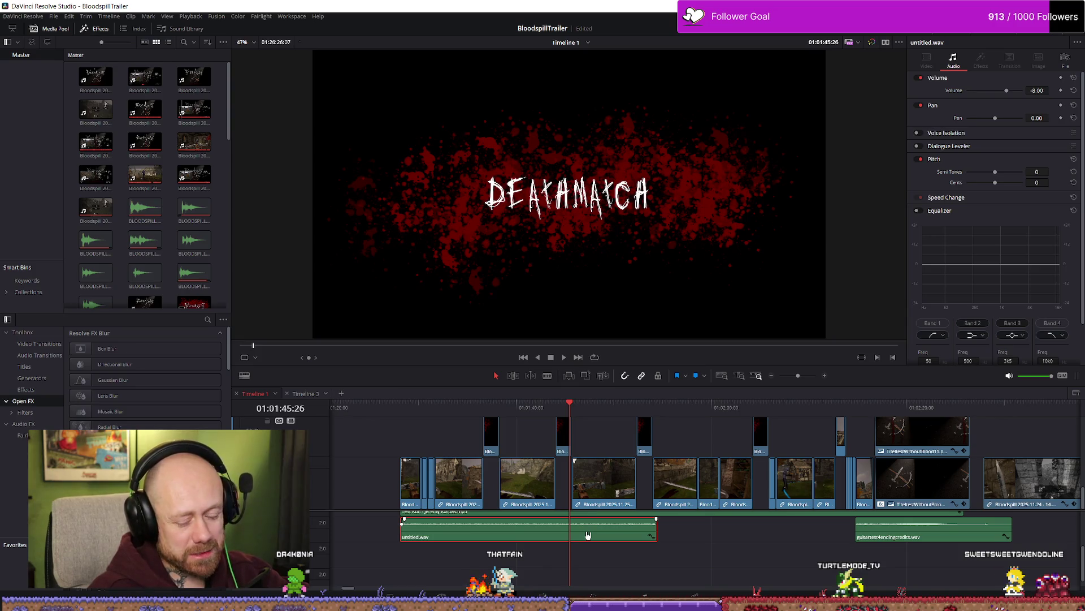
# Step: Scroll over the timeline to enlarge the Test Run and untitled.wav audio tracks
pyautogui.scroll(5, 728, 562)
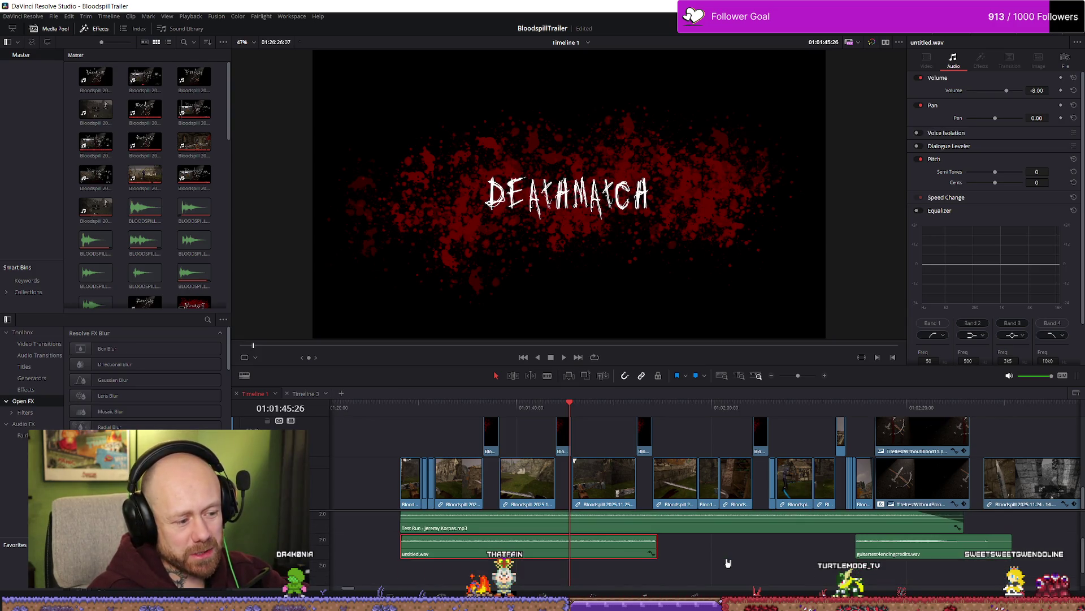
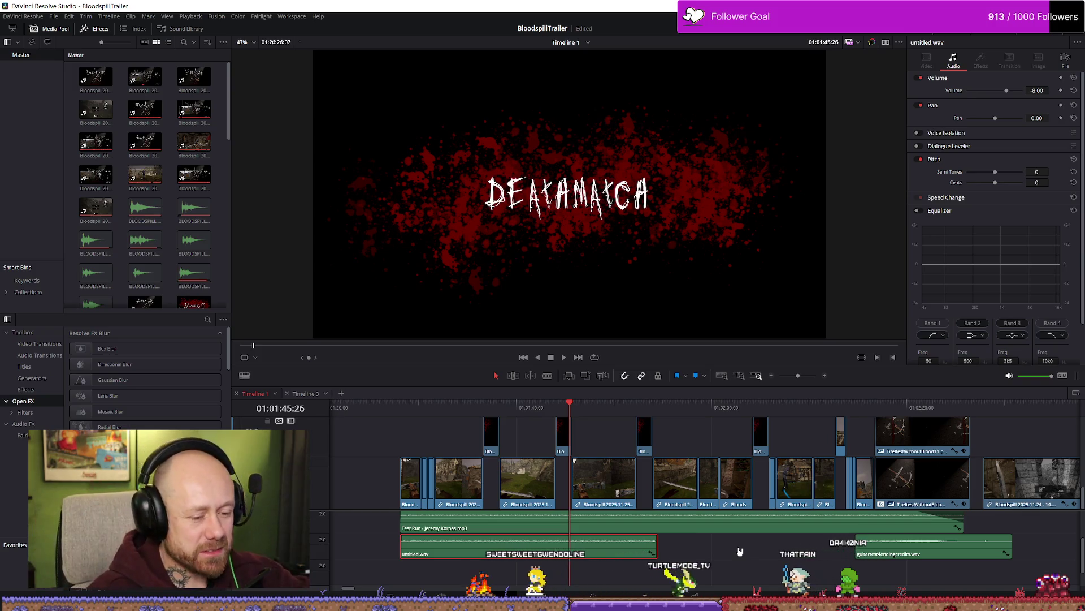
# Step: Switch to Timeline 3 and bring File Explorer with the Bloodspill Trailer folder to the front
pyautogui.scroll(-2, 736, 546)
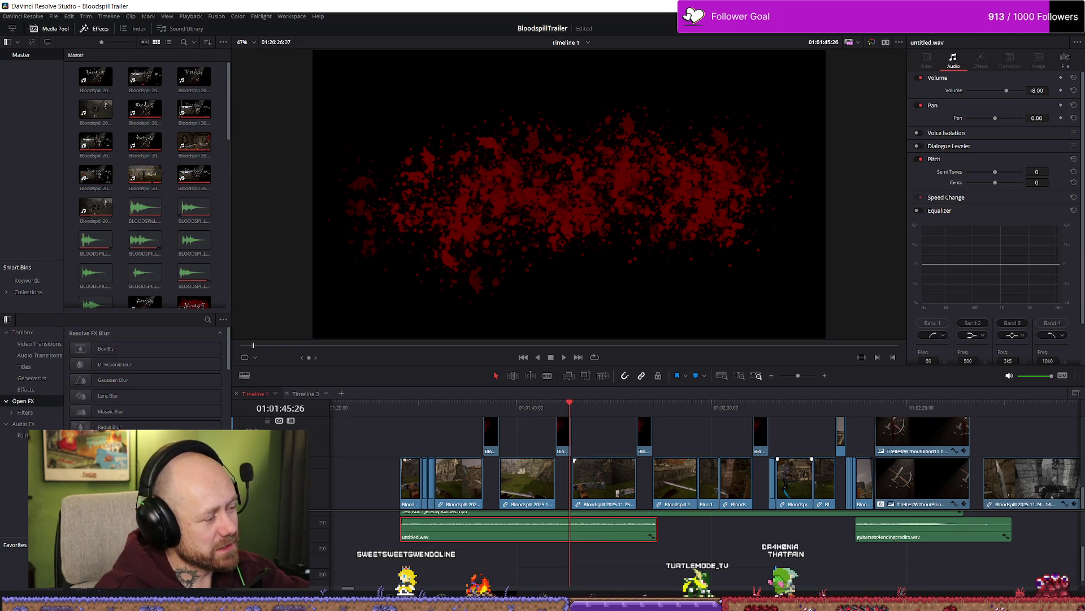
pyautogui.click(319, 395)
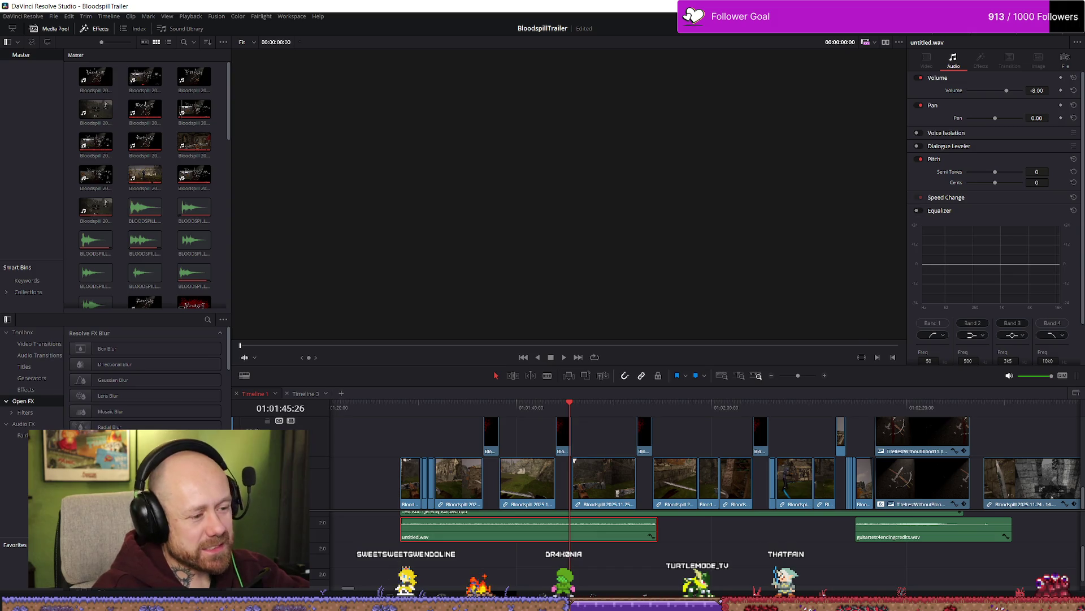
pyautogui.hotkey('alt', 'Tab')
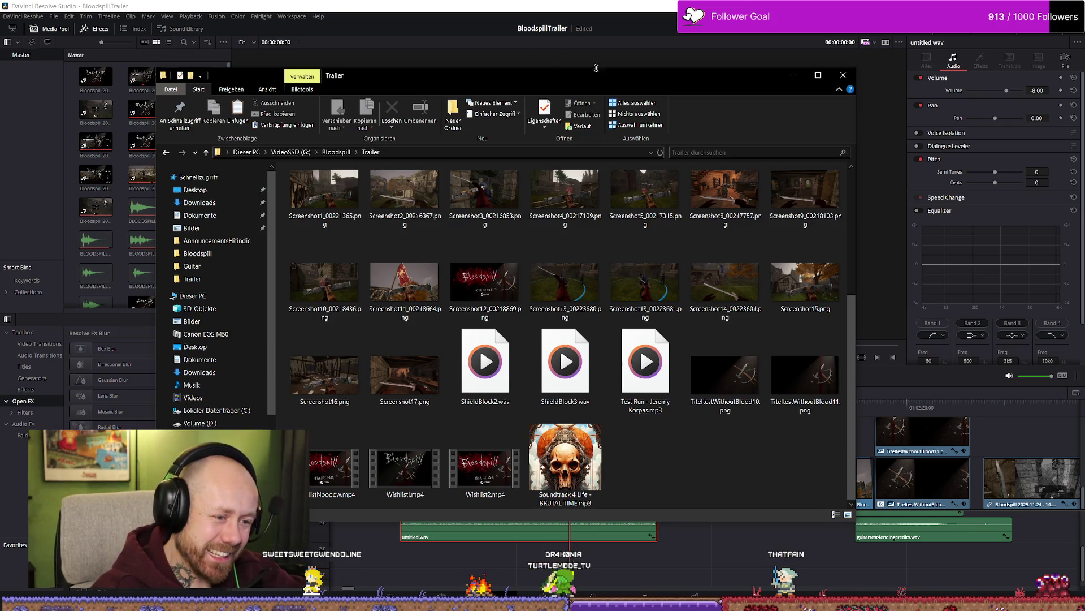
pyautogui.moveTo(595, 72); pyautogui.dragTo(549, 54)
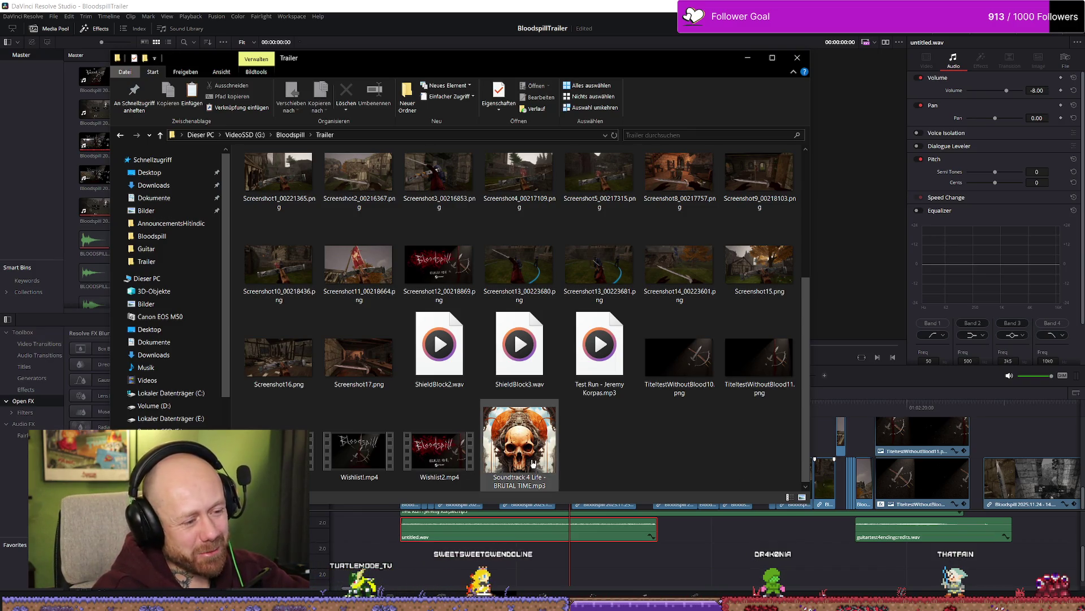
# Step: Drop Soundtrack 4 Life - BRUTAL TIME.mp3 onto the timeline, then undo the placement
pyautogui.moveTo(507, 440)
pyautogui.moveTo(508, 440)
pyautogui.mouseDown()
pyautogui.moveTo(610, 508)
pyautogui.moveTo(610, 566)
pyautogui.moveTo(391, 565)
pyautogui.mouseUp()
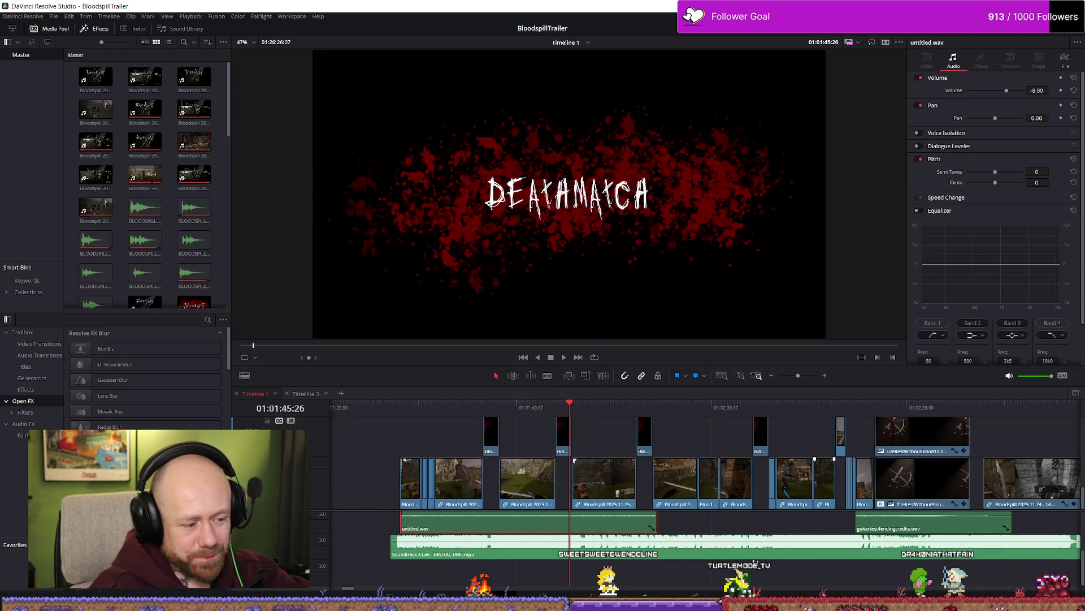
pyautogui.hotkey('ctrl', 'z')
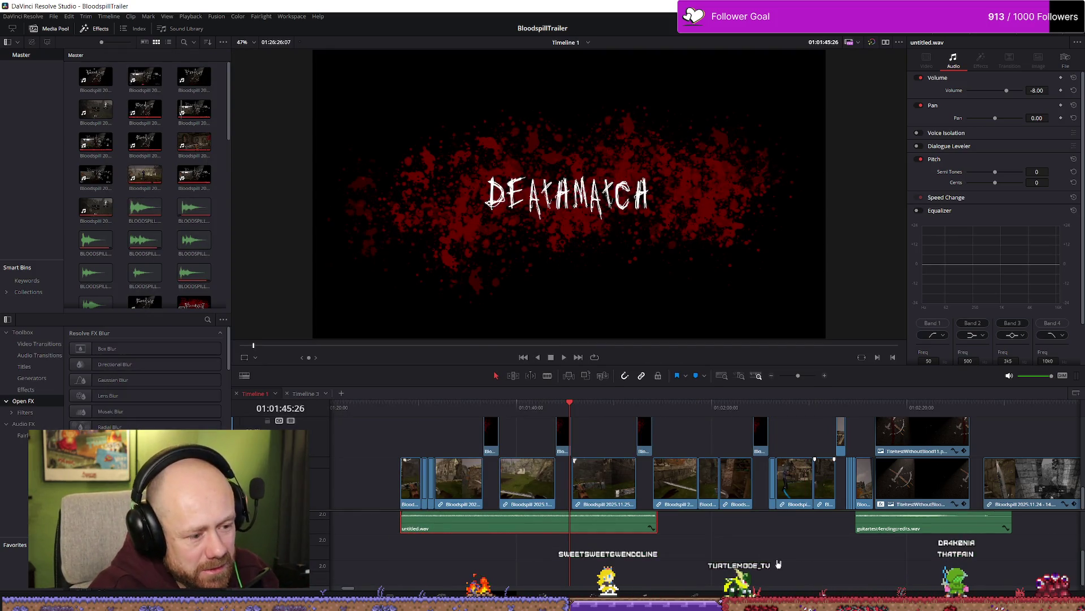
# Step: Place the Soundtrack 4 Life mp3 on a lower audio track and shorten it from its end
pyautogui.hscroll(3, 788, 559)
pyautogui.scroll(-2, 779, 558)
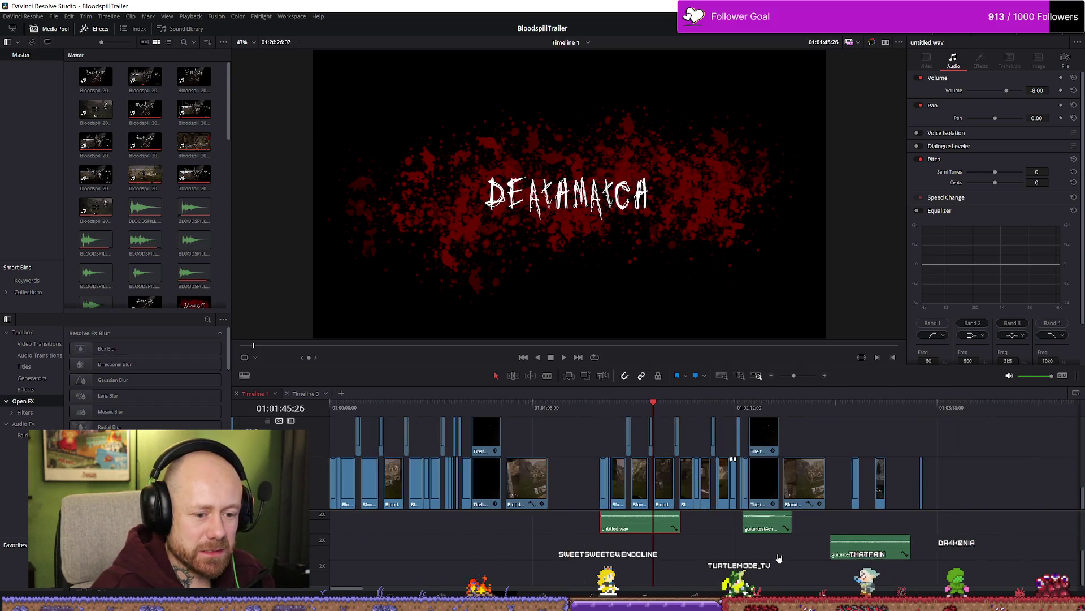
pyautogui.scroll(-2, 781, 561)
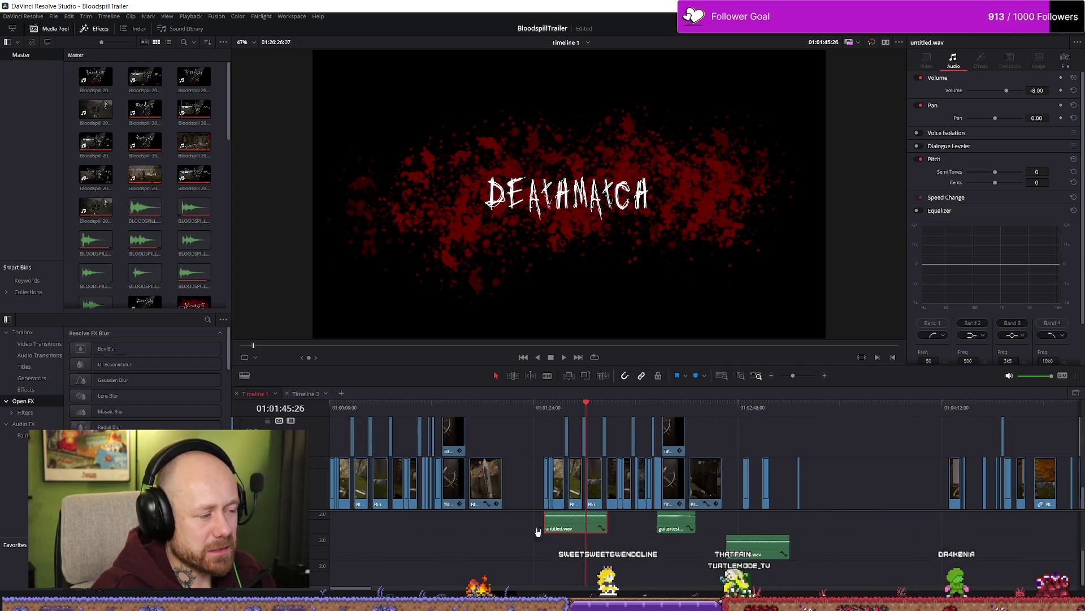
pyautogui.hotkey('alt', 'Tab')
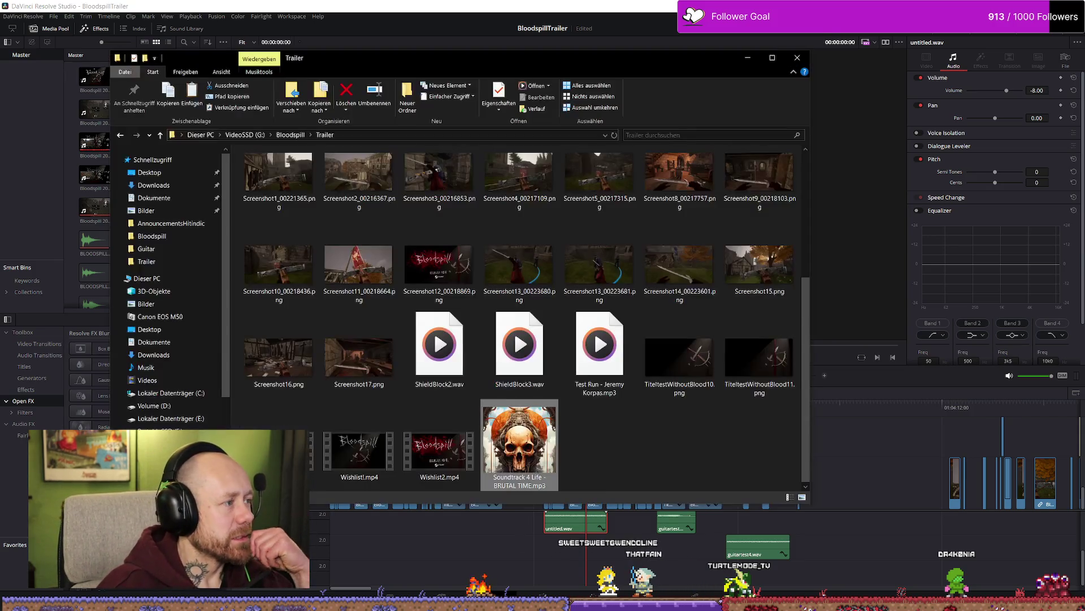
pyautogui.moveTo(517, 450)
pyautogui.mouseDown()
pyautogui.moveTo(566, 529)
pyautogui.moveTo(538, 575)
pyautogui.mouseUp()
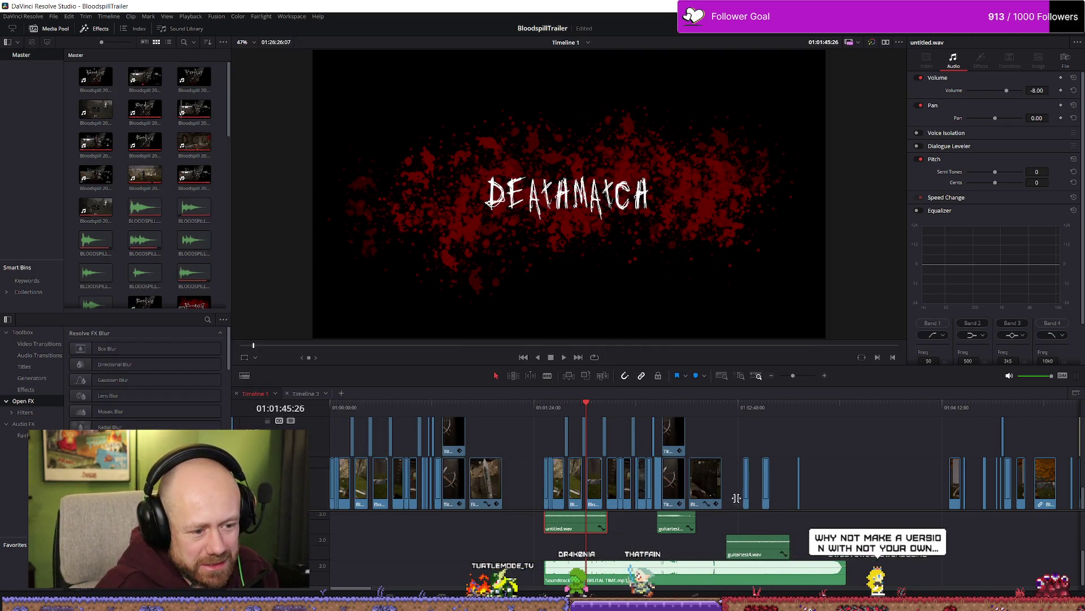
pyautogui.moveTo(843, 580); pyautogui.dragTo(696, 580)
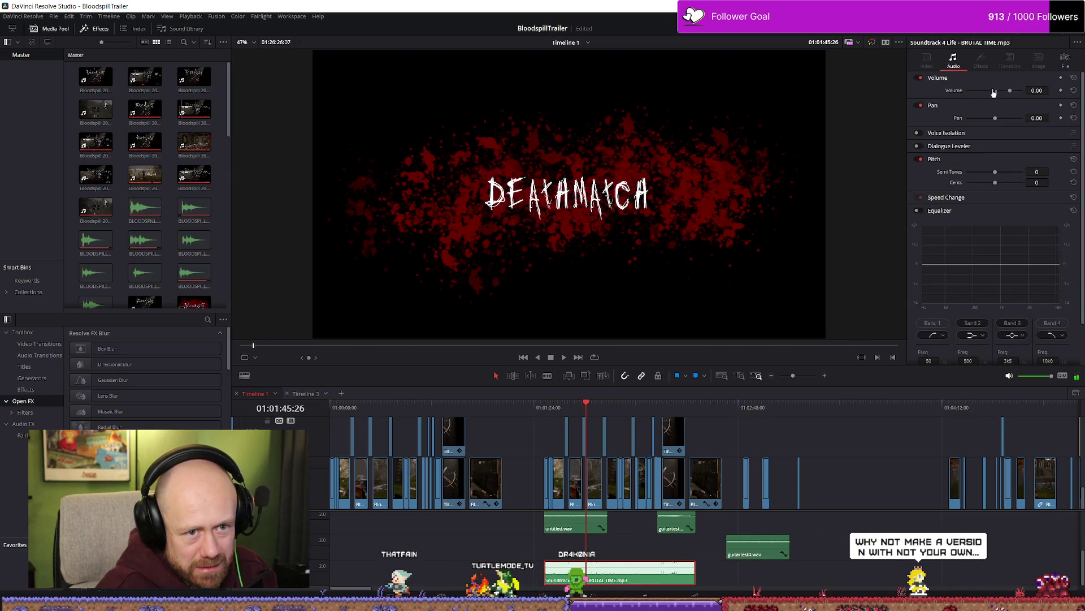
# Step: Lower the soundtrack clip's volume to -22.60 and move it up one audio track
pyautogui.moveTo(1010, 91); pyautogui.dragTo(1007, 97)
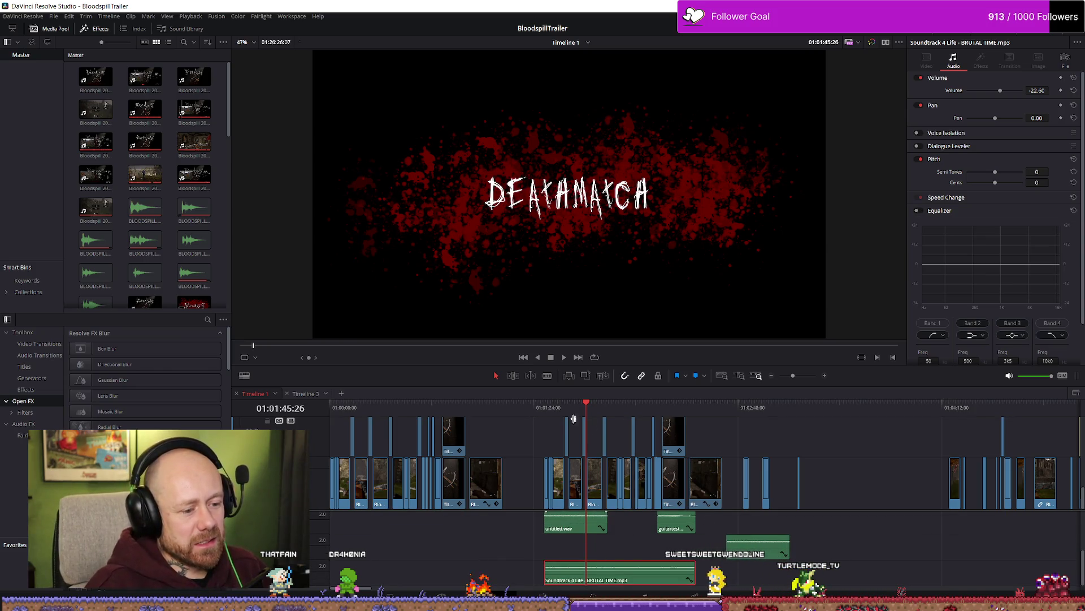
pyautogui.moveTo(624, 579); pyautogui.dragTo(625, 553)
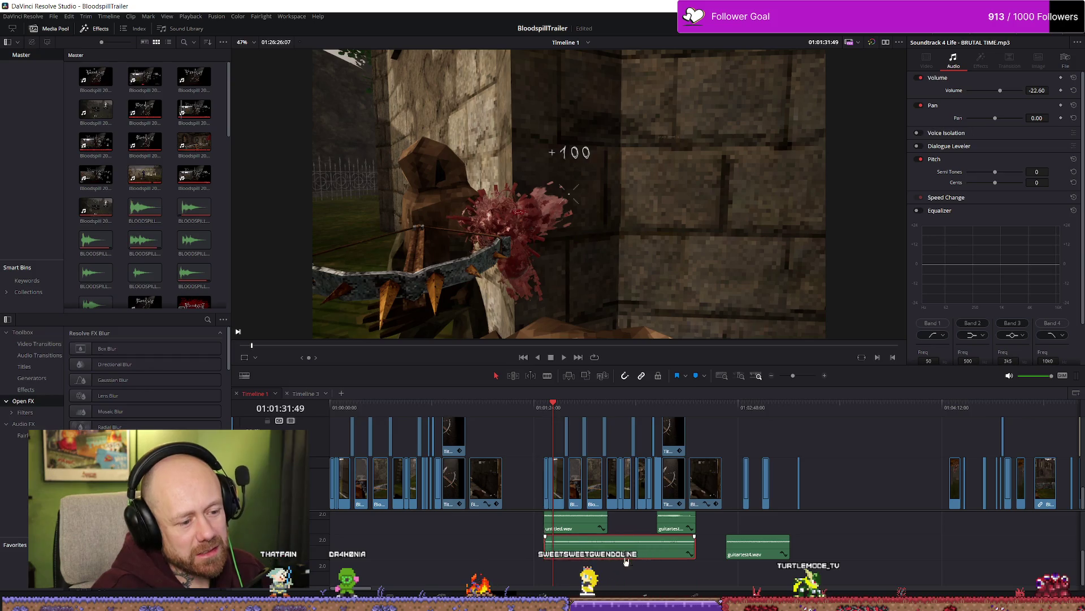
# Step: Play back the trailer to review the soundtrack against the footage
pyautogui.scroll(2, 625, 460)
pyautogui.scroll(-2, 625, 461)
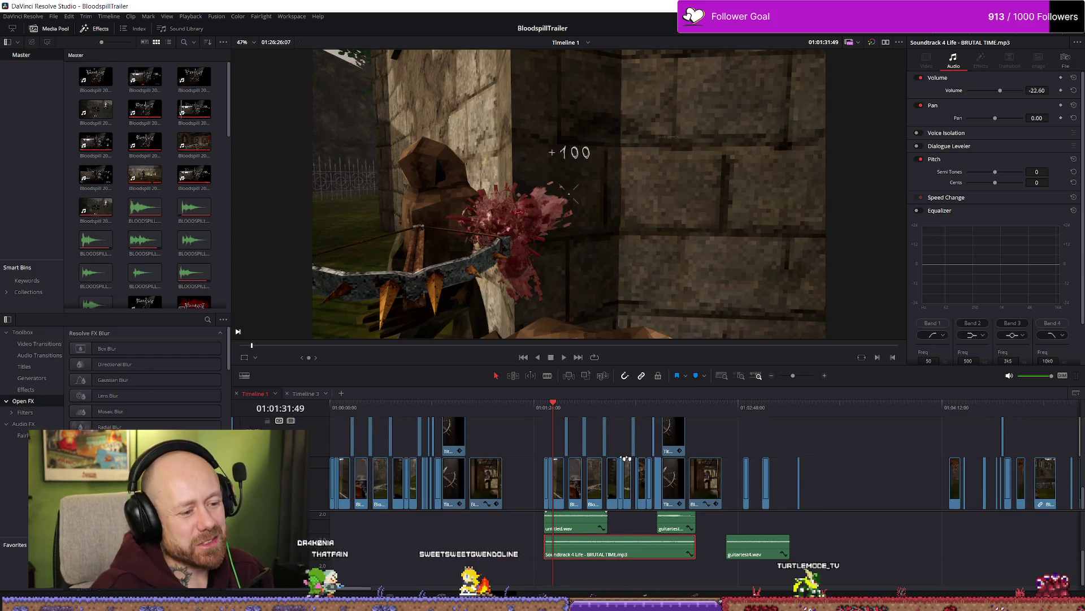
pyautogui.scroll(3, 639, 523)
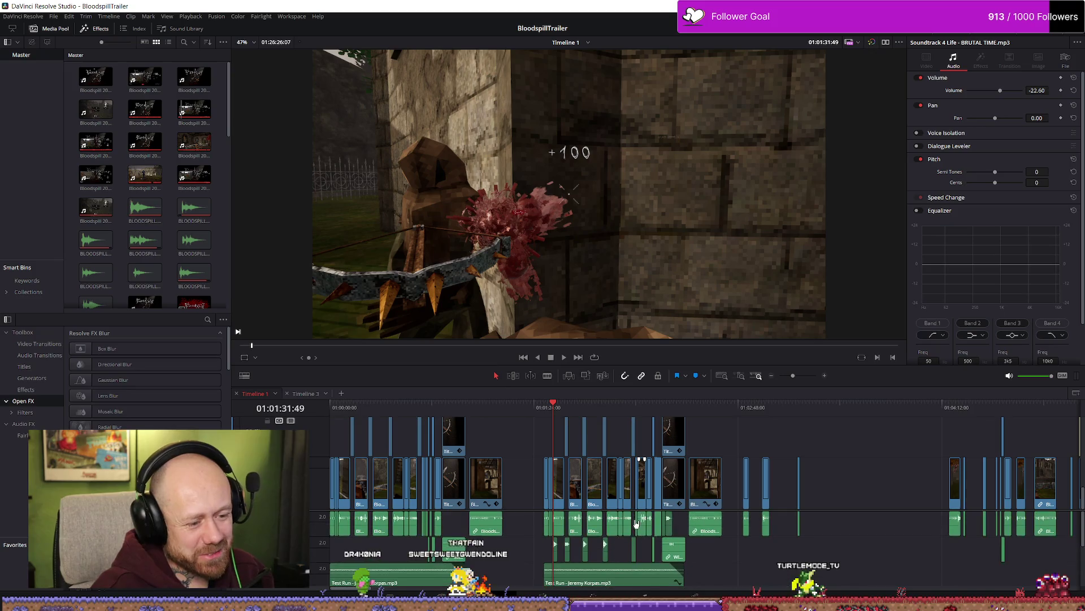
pyautogui.scroll(2, 642, 521)
pyautogui.scroll(-2, 802, 530)
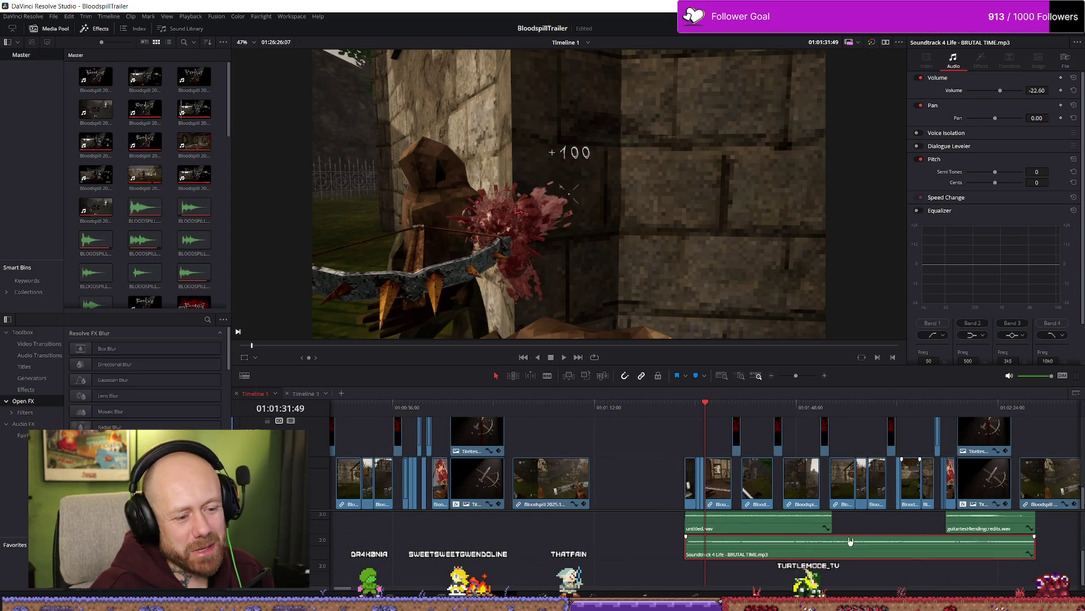
pyautogui.scroll(-1, 851, 541)
pyautogui.scroll(1, 918, 559)
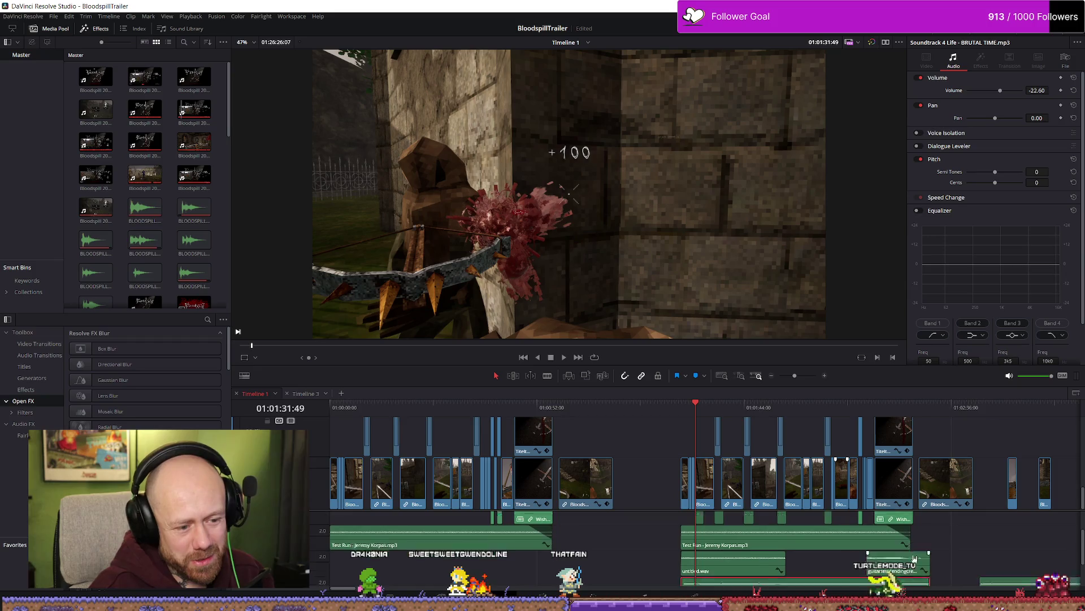
pyautogui.scroll(2, 912, 558)
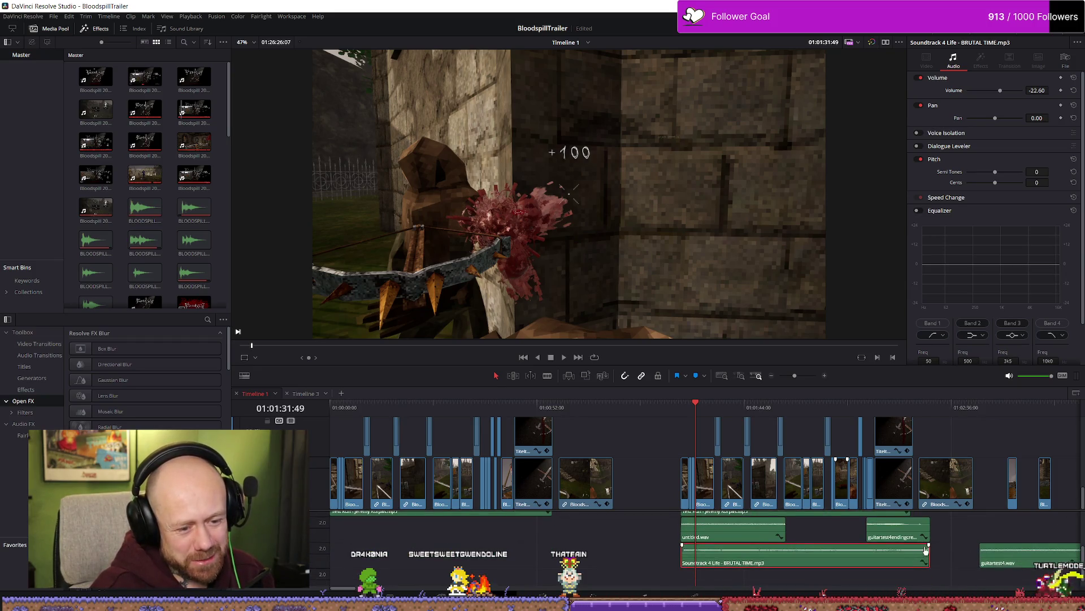
pyautogui.scroll(1, 944, 547)
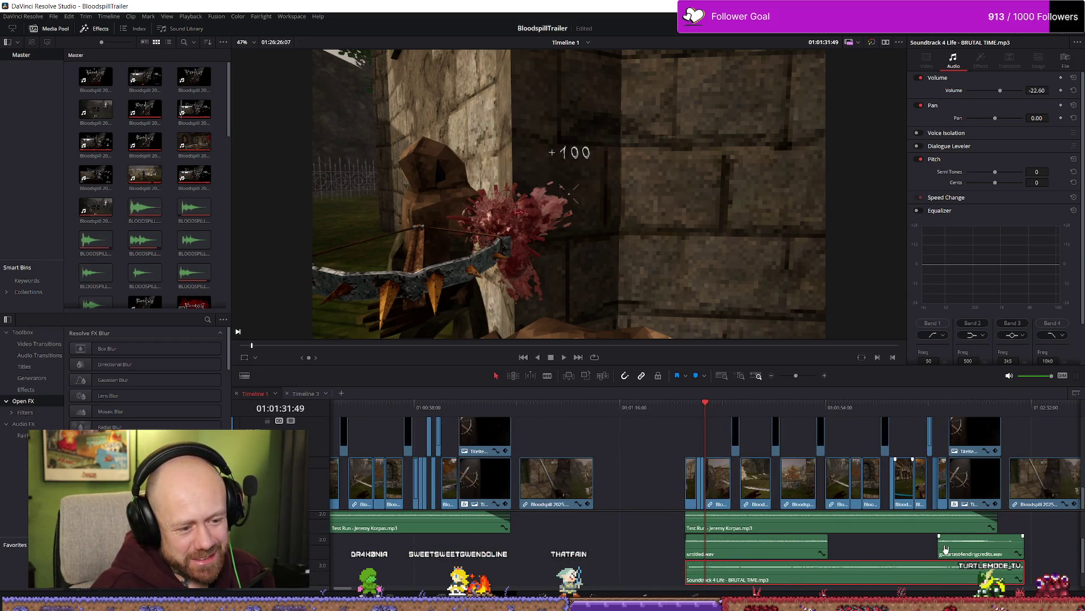
pyautogui.scroll(-1, 944, 548)
pyautogui.scroll(1, 946, 549)
pyautogui.hscroll(4, 945, 548)
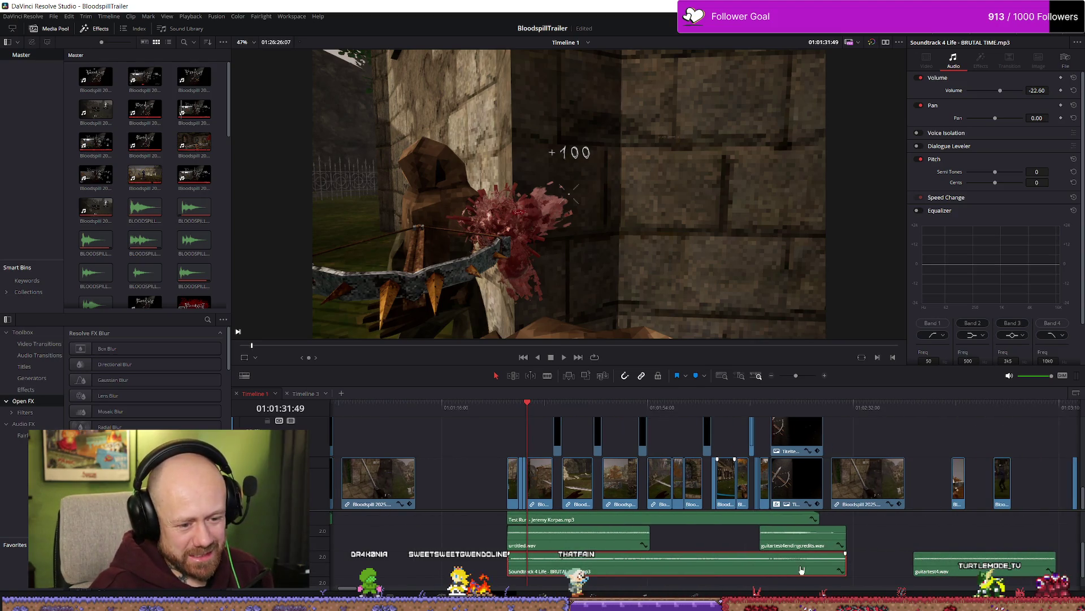
pyautogui.press('j')
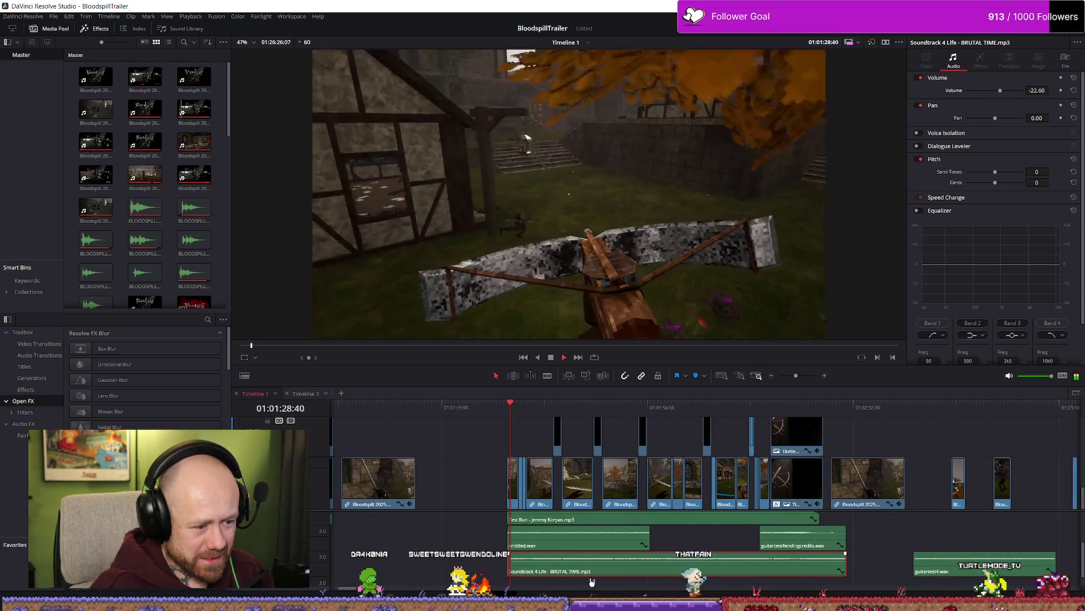
pyautogui.press('k')
pyautogui.press('space')
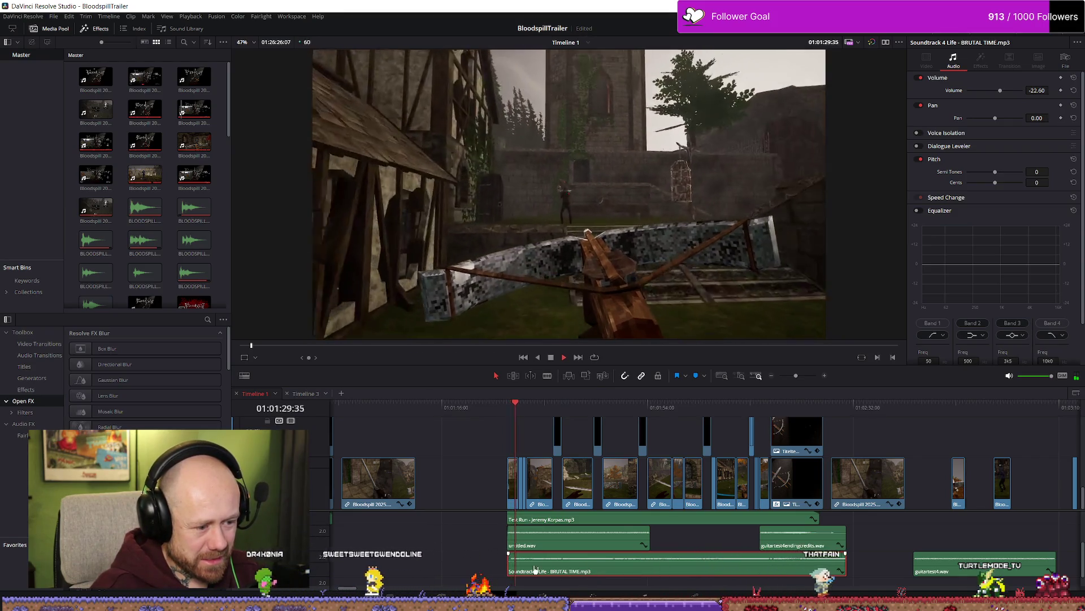
# Step: Trim the soundtrack clip's start later, then extend it slightly earlier
pyautogui.scroll(1, 537, 570)
pyautogui.scroll(1, 537, 570)
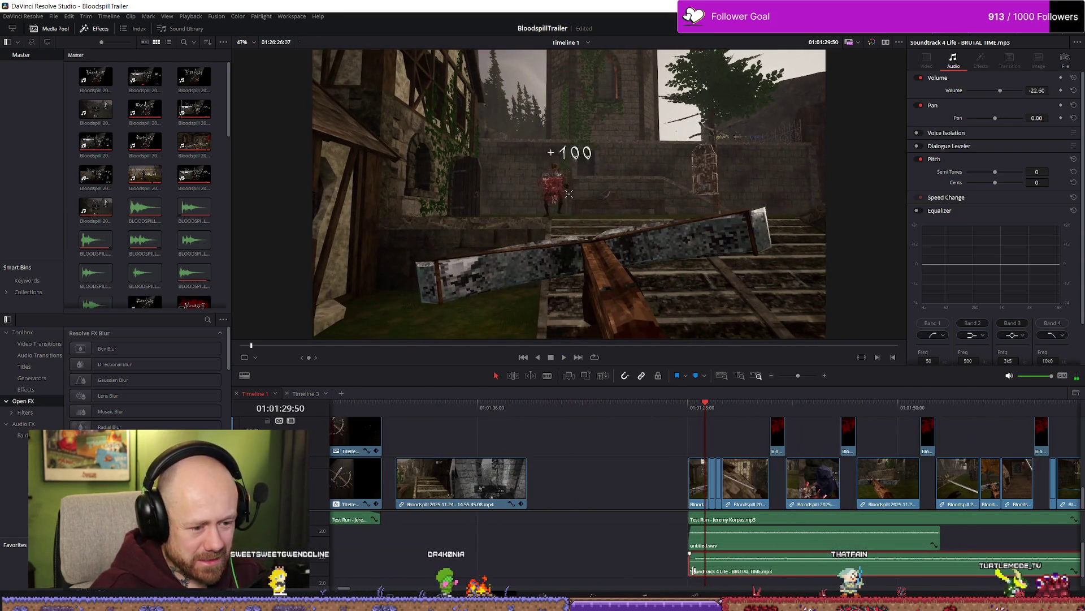
pyautogui.moveTo(695, 570); pyautogui.dragTo(676, 569)
pyautogui.scroll(3, 699, 571)
pyautogui.scroll(1, 700, 571)
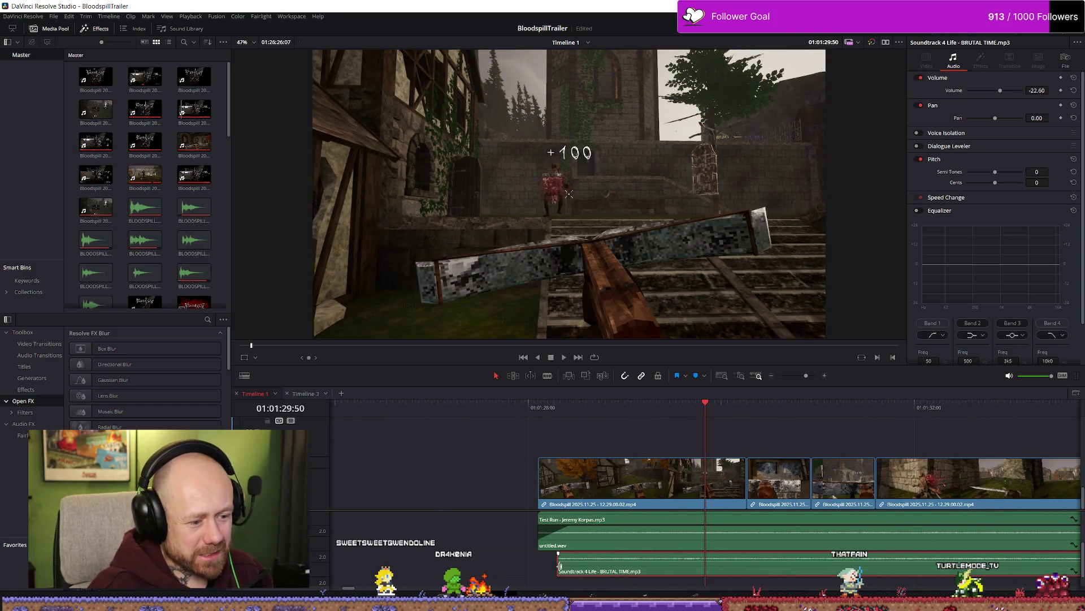
pyautogui.moveTo(561, 567); pyautogui.dragTo(523, 566)
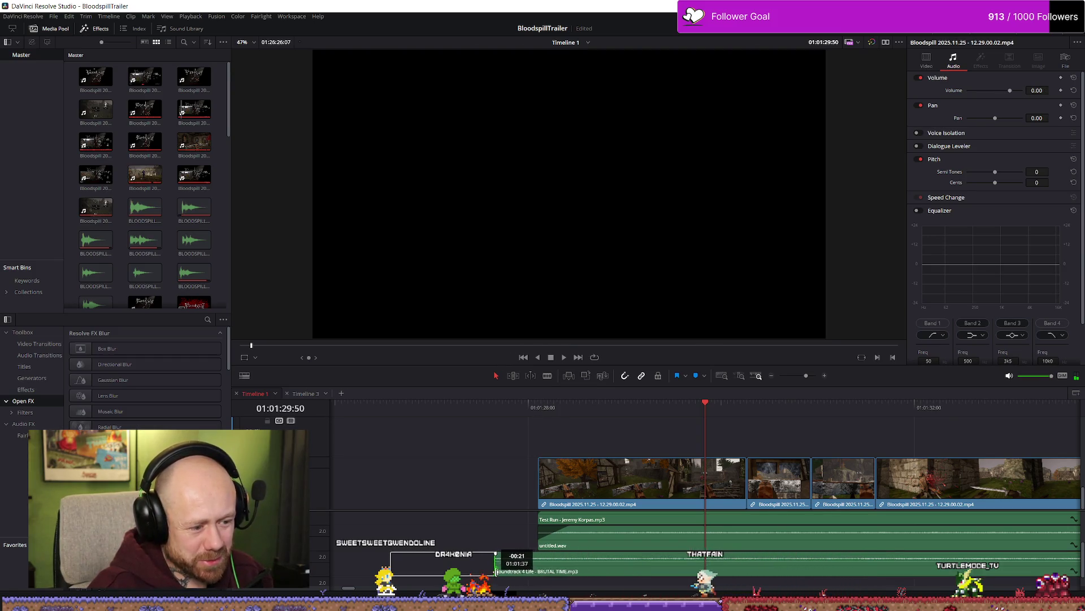
# Step: Trim the Soundtrack 4 Life clip's head to align with the first video clip and play it
pyautogui.moveTo(455, 559); pyautogui.dragTo(568, 575)
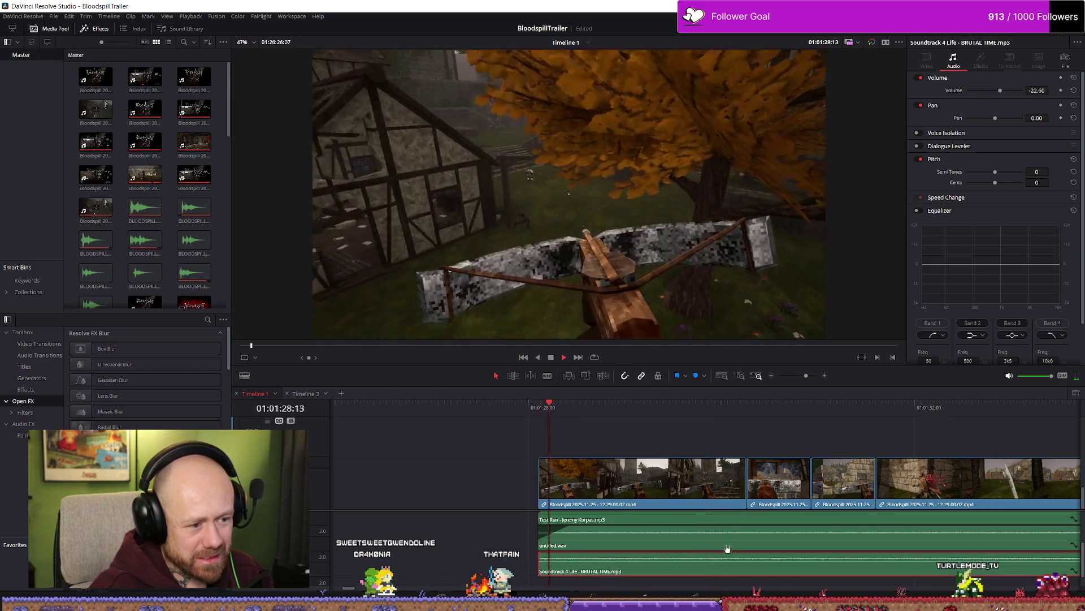
pyautogui.press('space')
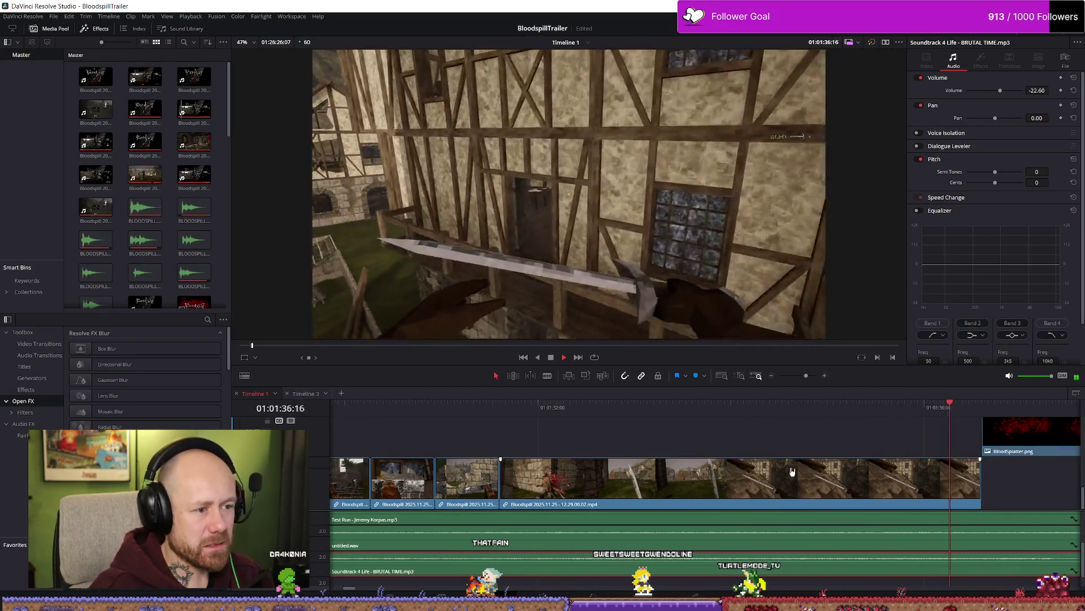
pyautogui.scroll(-5, 828, 466)
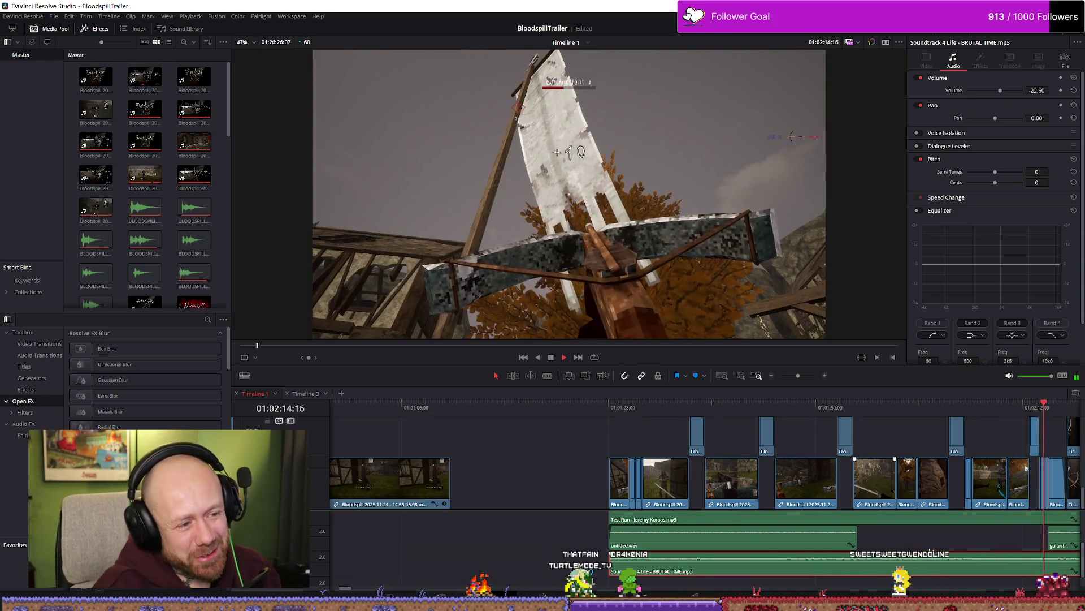
# Step: Add a volume keyframe on the soundtrack near the ending title card, slide it later, and select the clip
pyautogui.hotkey('ctrl', '-')
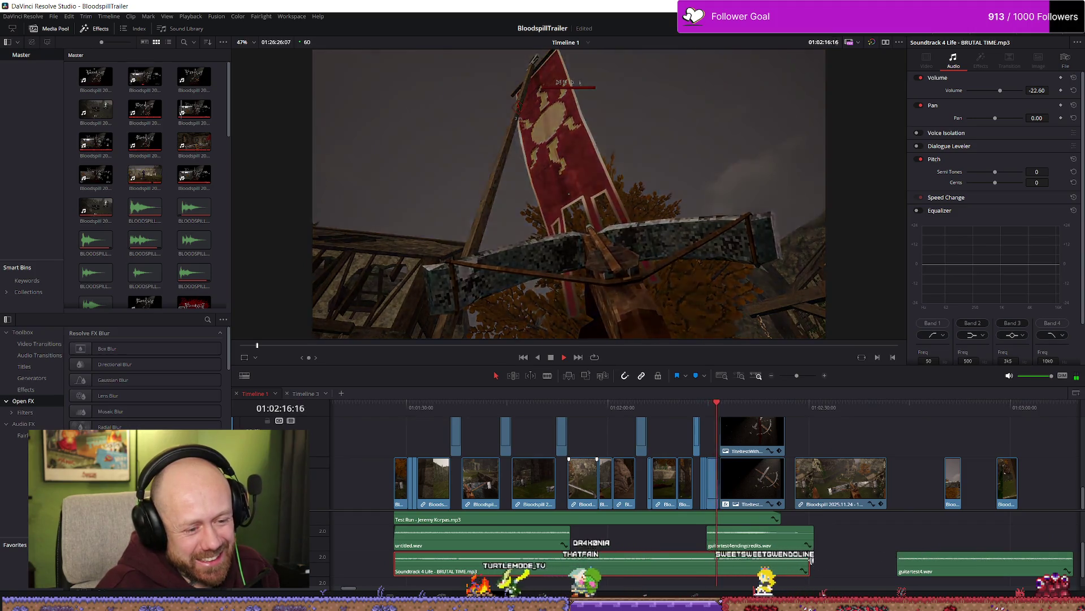
pyautogui.keyDown('alt'); pyautogui.click(772, 558); pyautogui.keyUp('alt')
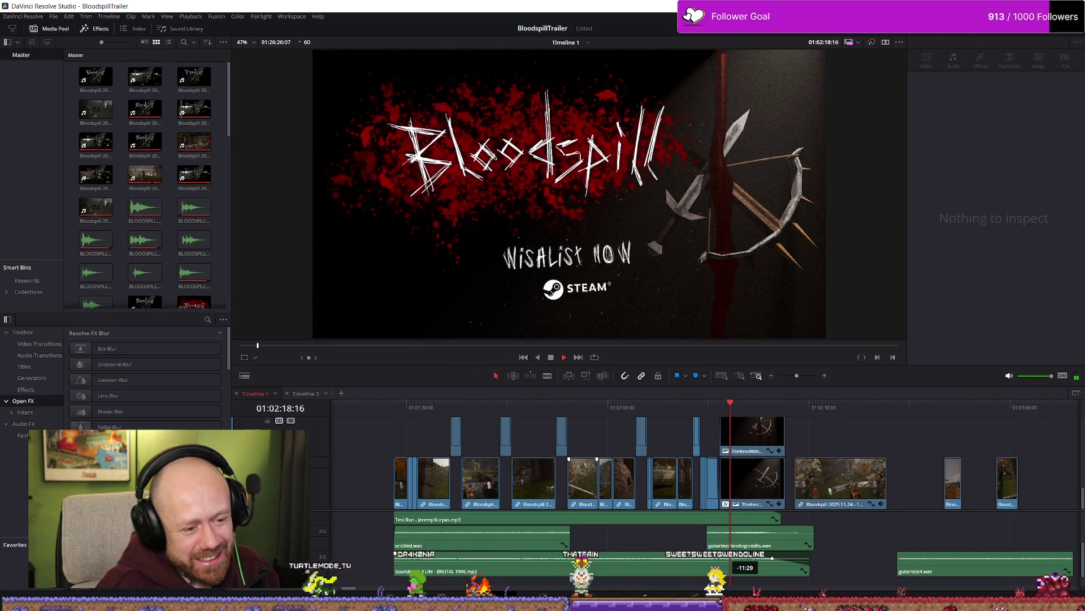
pyautogui.moveTo(773, 558); pyautogui.dragTo(782, 557)
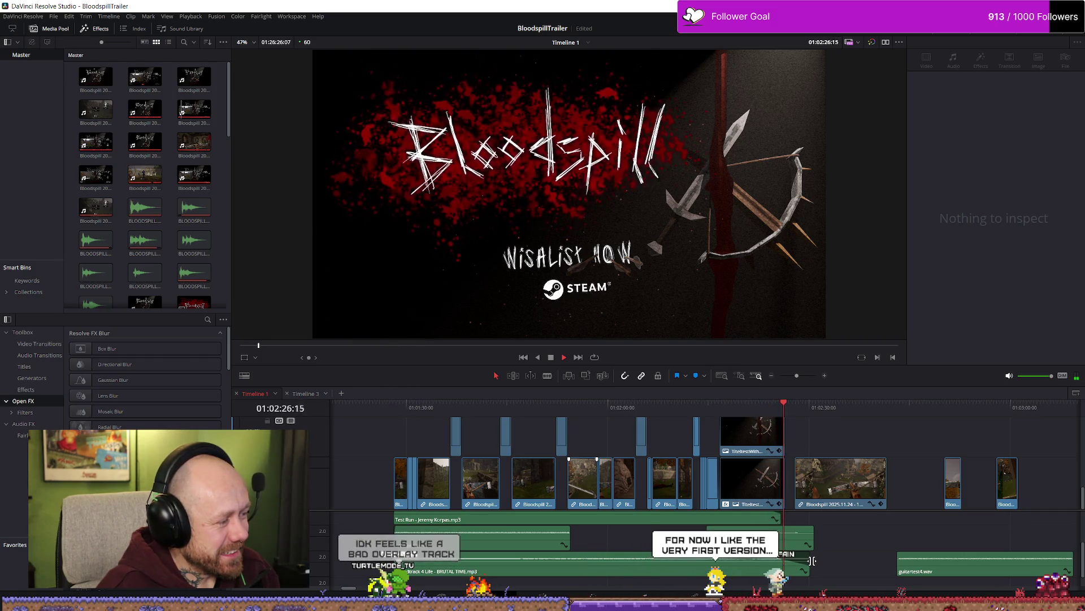
pyautogui.click(673, 576)
pyautogui.click(673, 575)
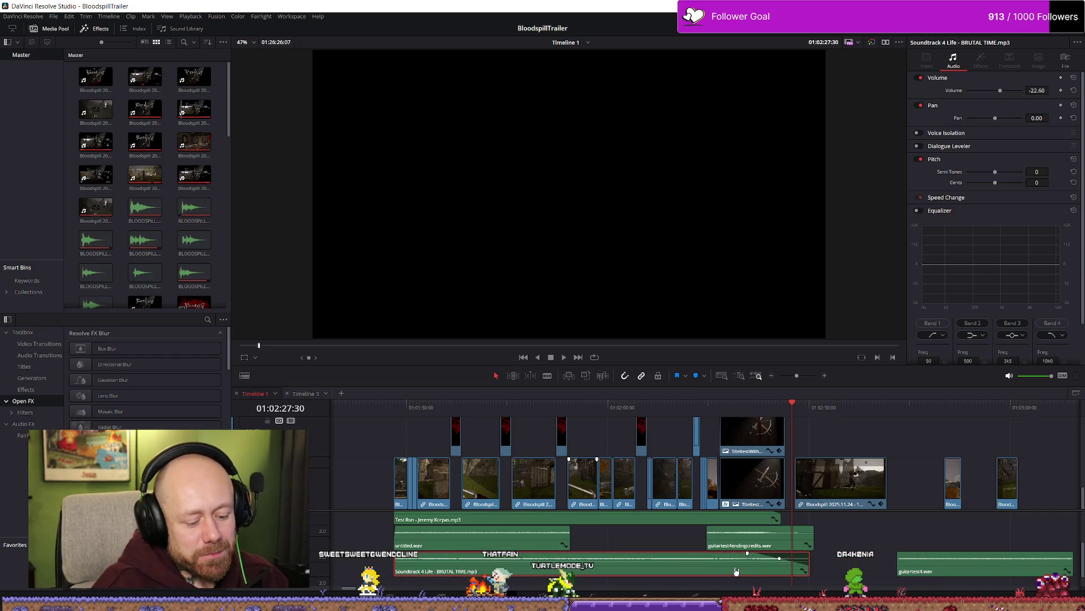
# Step: Delete the Soundtrack 4 Life clip and play from near the trailer's opening
pyautogui.press('Delete')
pyautogui.scroll(2, 677, 565)
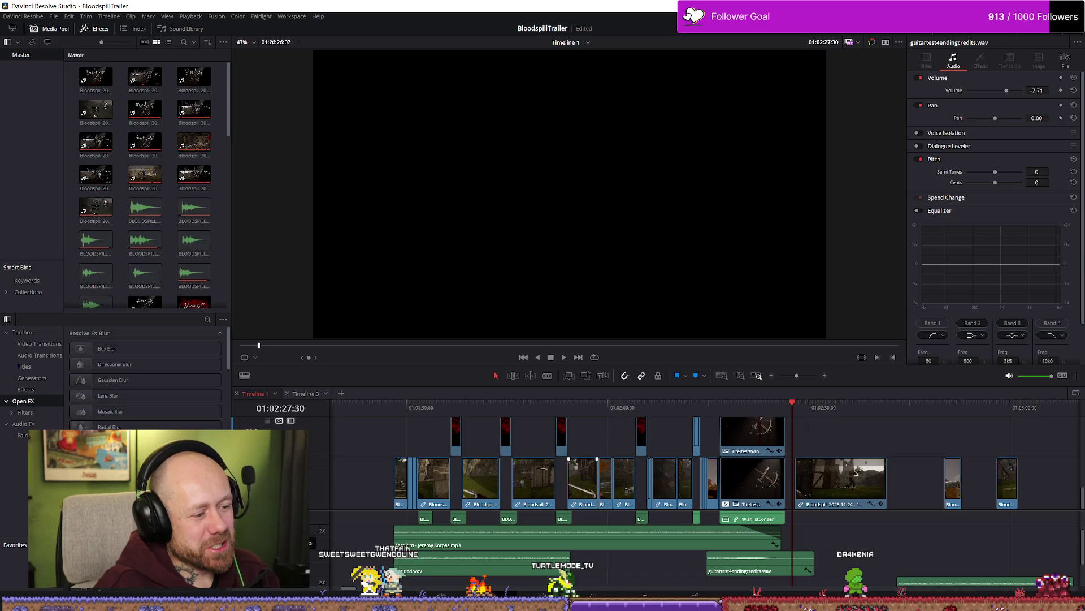
pyautogui.click(399, 403)
pyautogui.press('space')
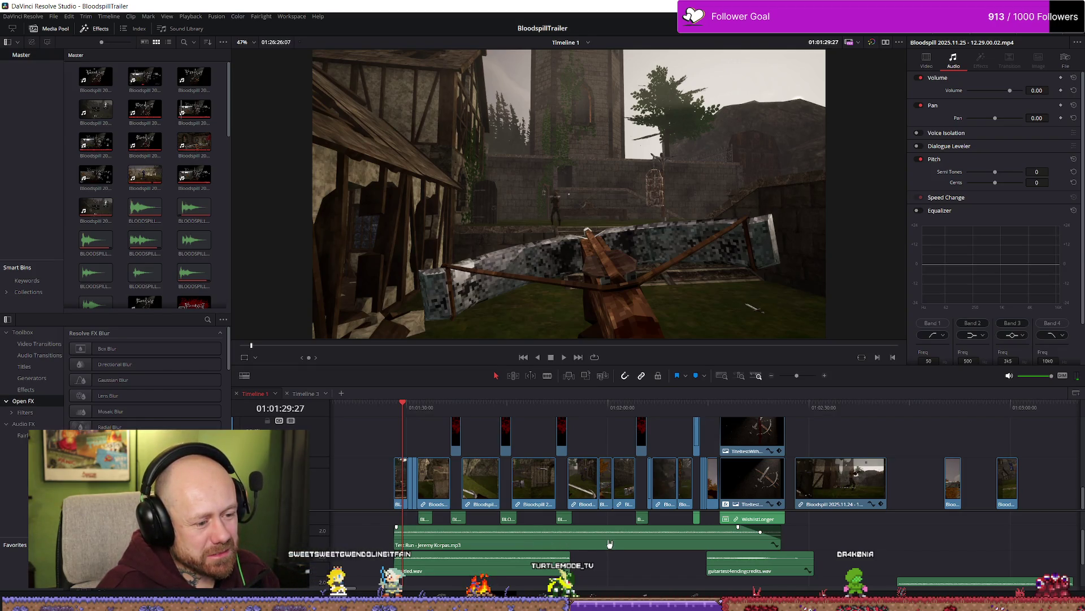
# Step: Pause on the title card to lower the Test Run music volume, then resume playback further ahead
pyautogui.press('space')
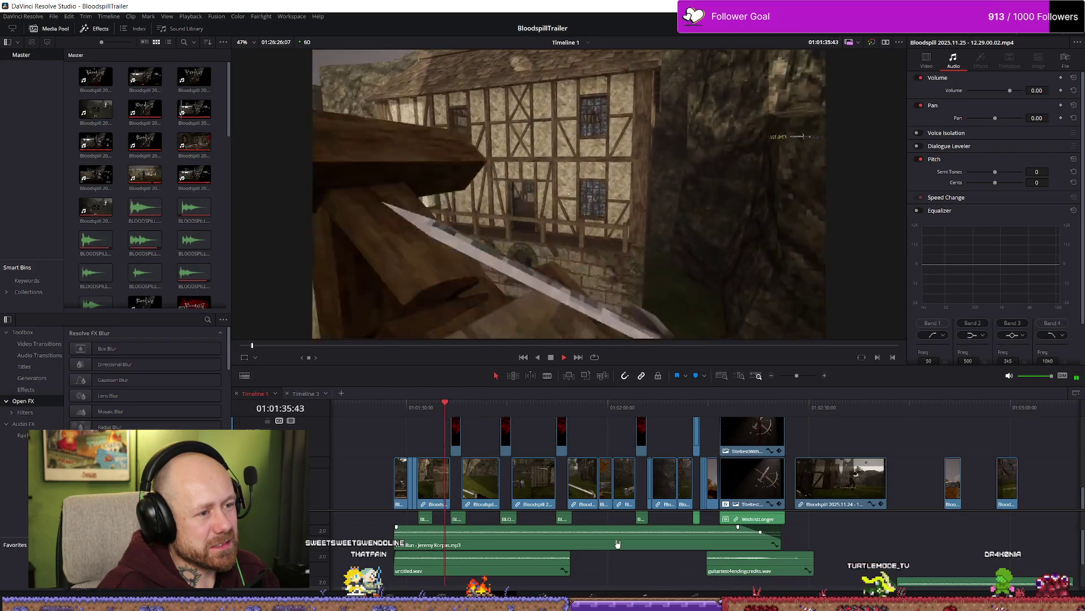
pyautogui.press('space')
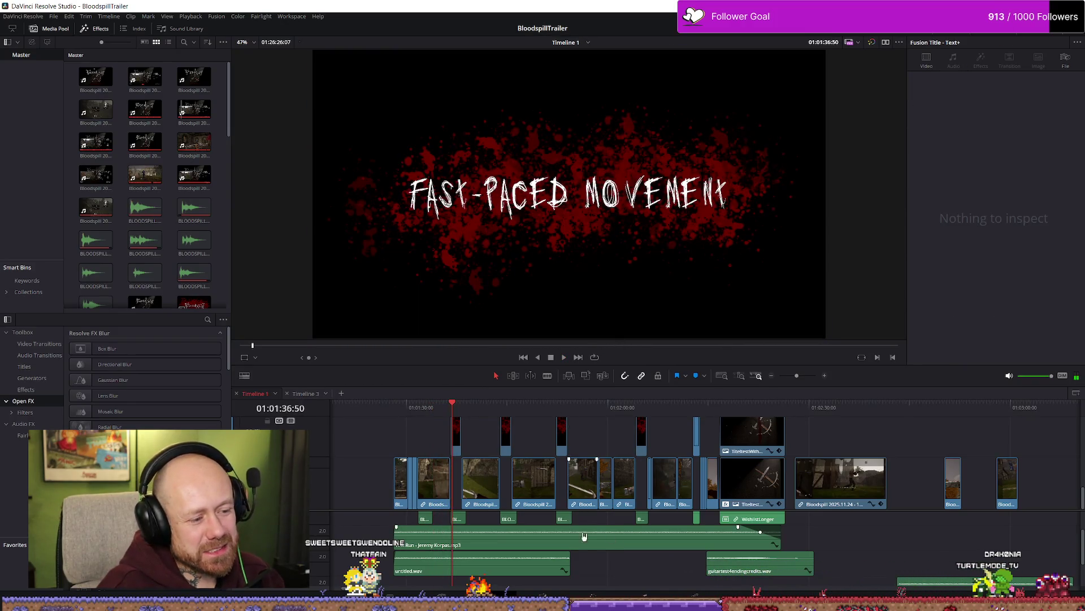
pyautogui.moveTo(580, 533); pyautogui.dragTo(580, 527)
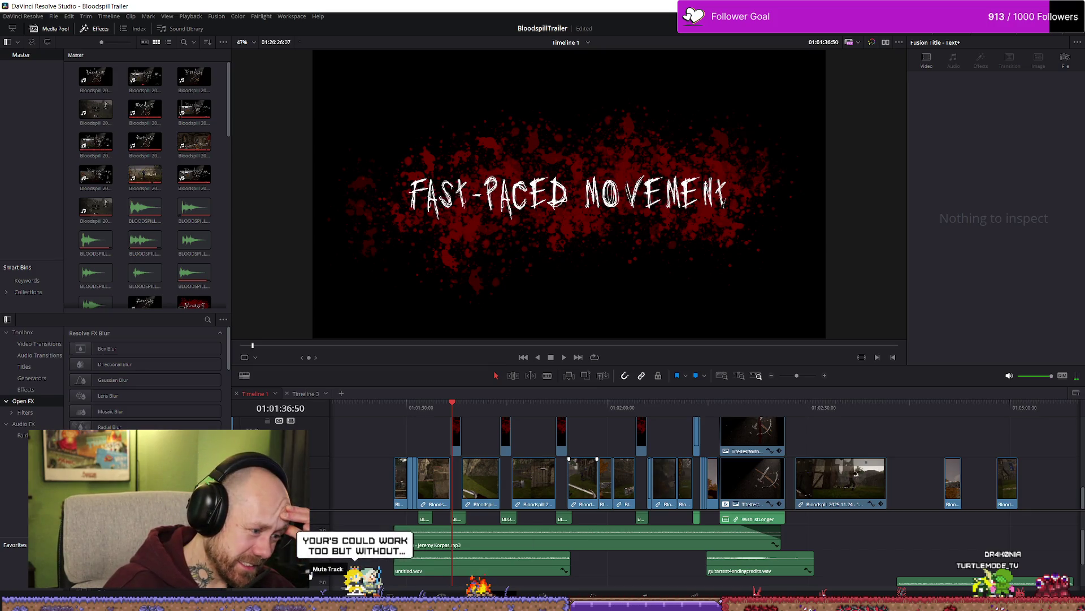
pyautogui.press('space')
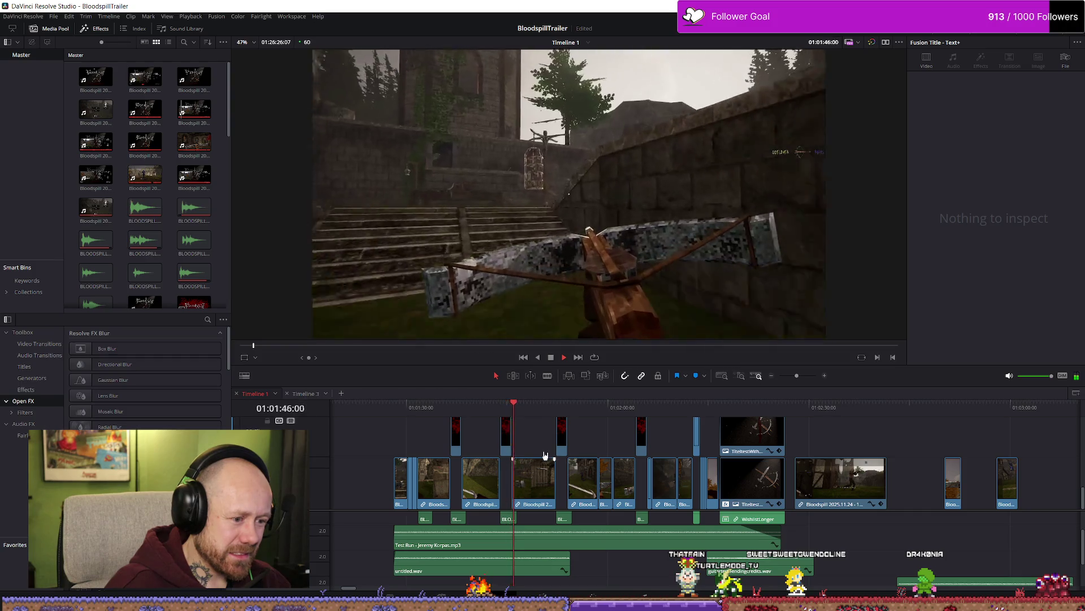
pyautogui.click(614, 420)
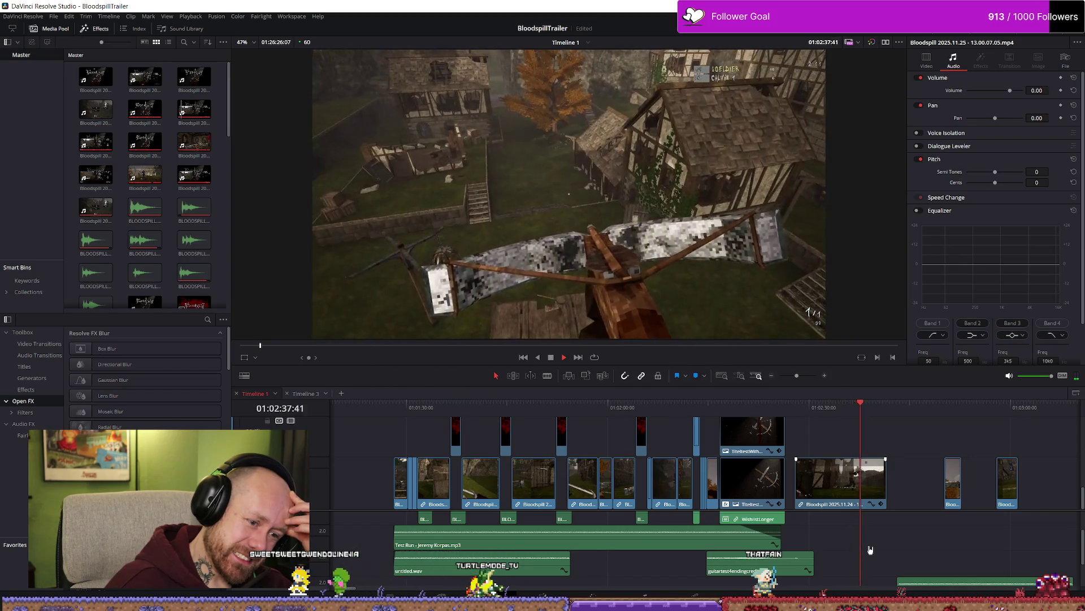
# Step: Stop playback, select the Test Run music clip, and save the BloodspillTrailer project
pyautogui.click(639, 404)
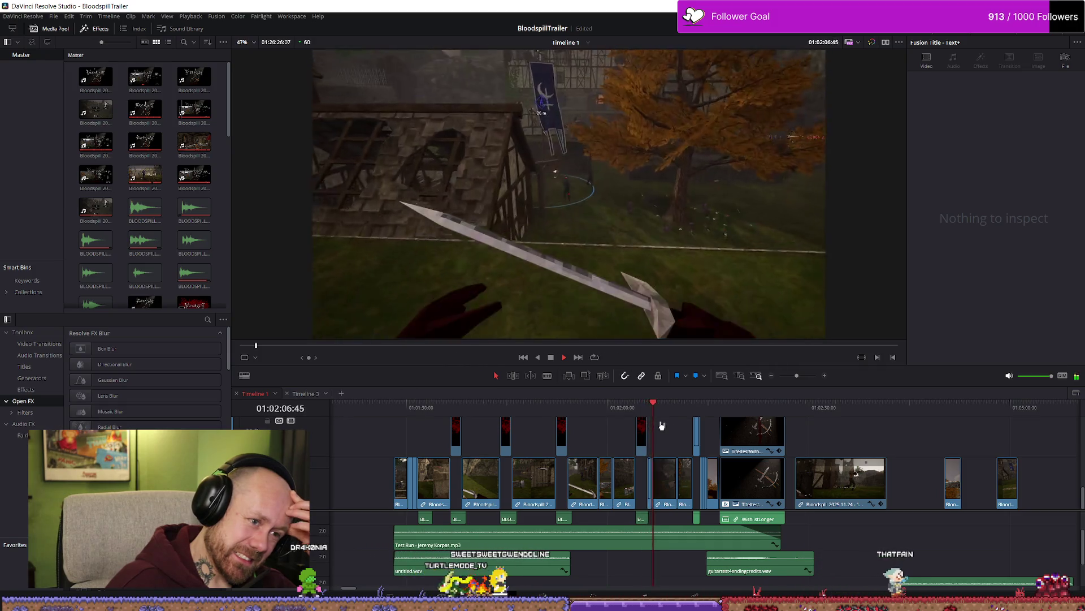
pyautogui.press('space')
pyautogui.click(456, 546)
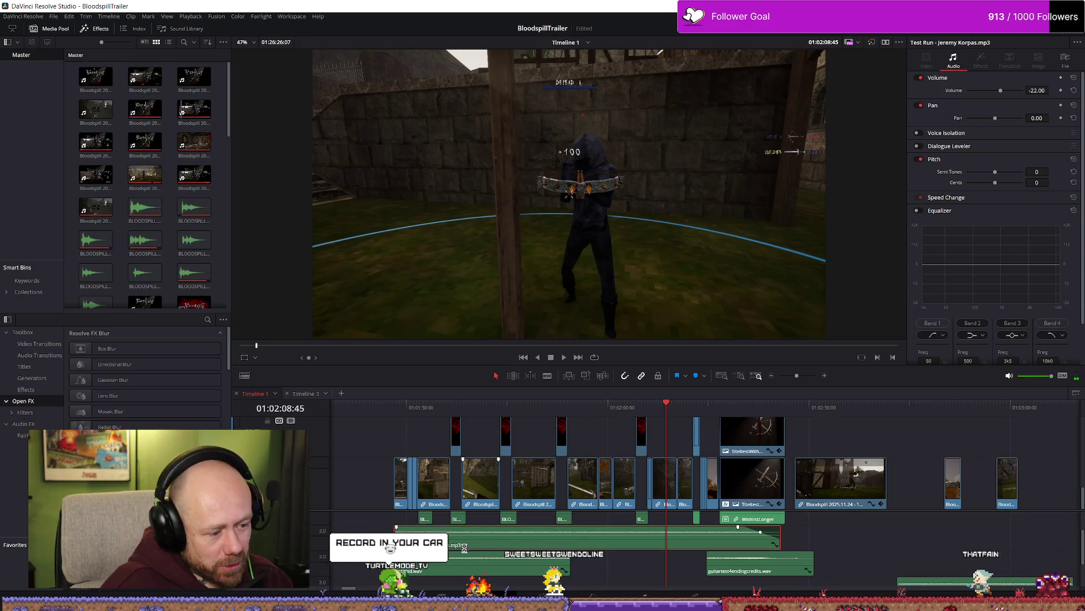
pyautogui.hotkey('ctrl', 's')
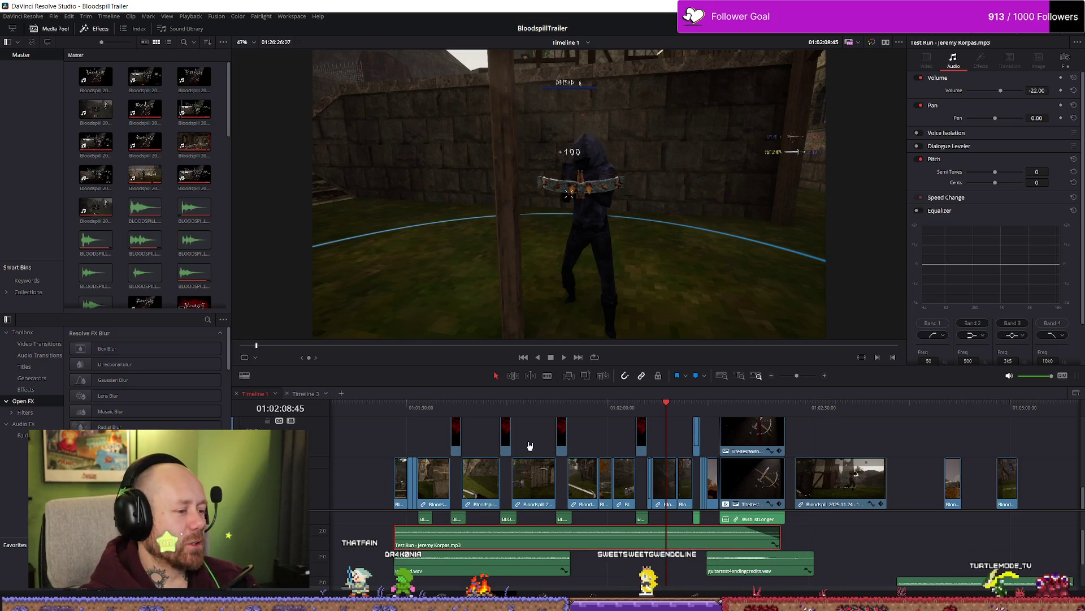
# Step: Play the trailer from near its start, then bring the YouTube results browser forward
pyautogui.click(409, 407)
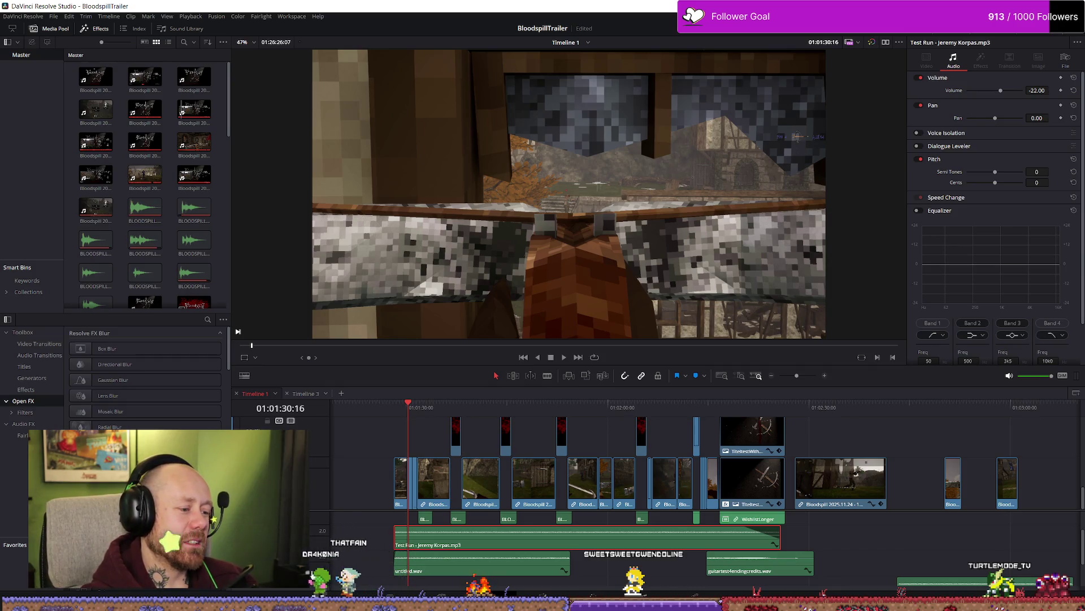
pyautogui.press('space')
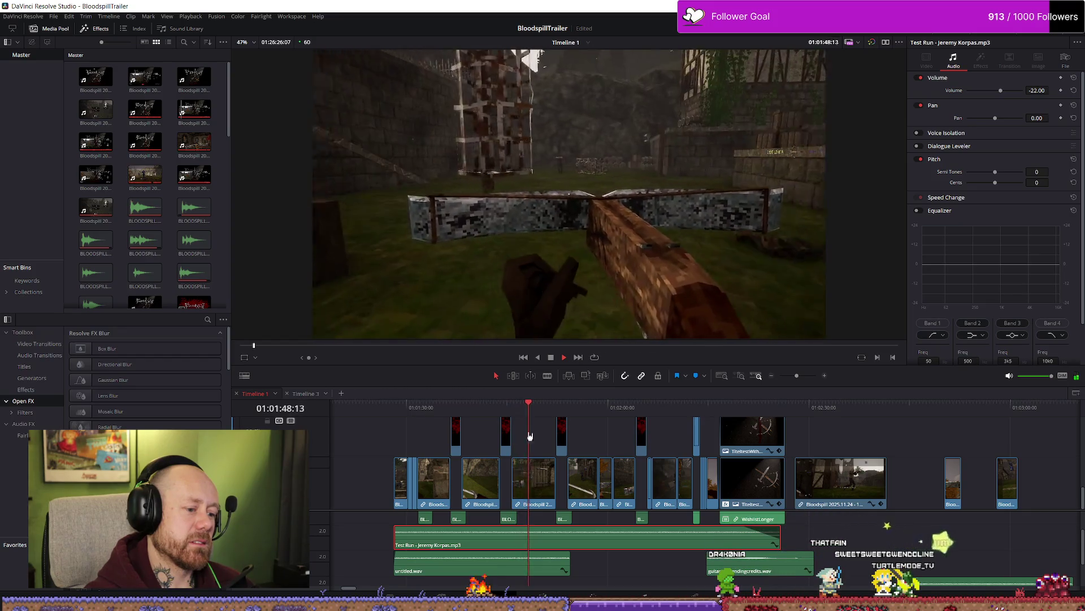
pyautogui.press('space')
pyautogui.press('space')
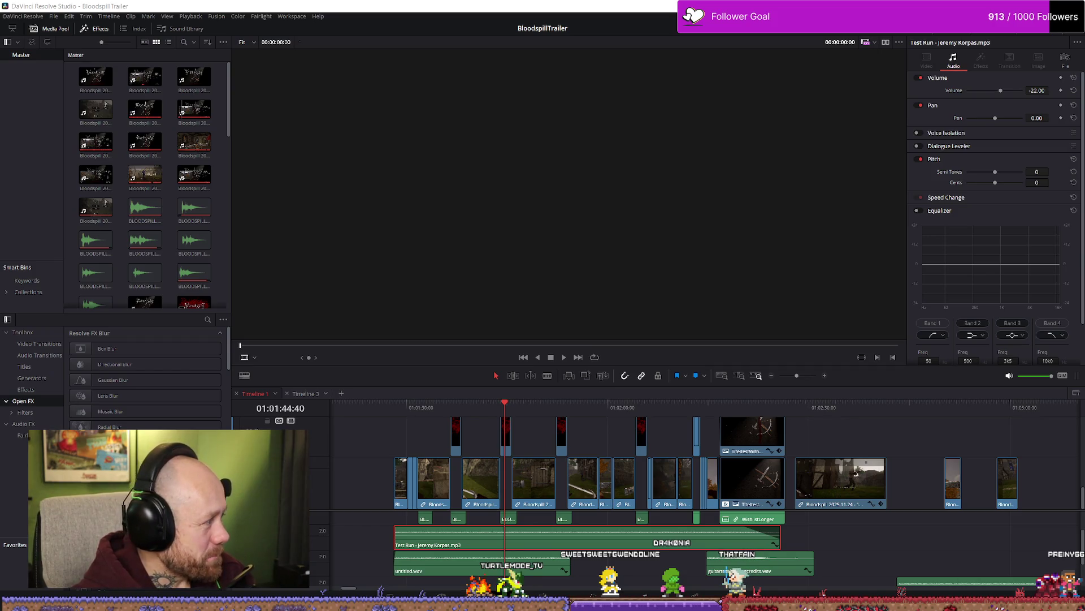
pyautogui.hotkey('alt', 'Tab')
pyautogui.moveTo(663, 52); pyautogui.dragTo(457, 35)
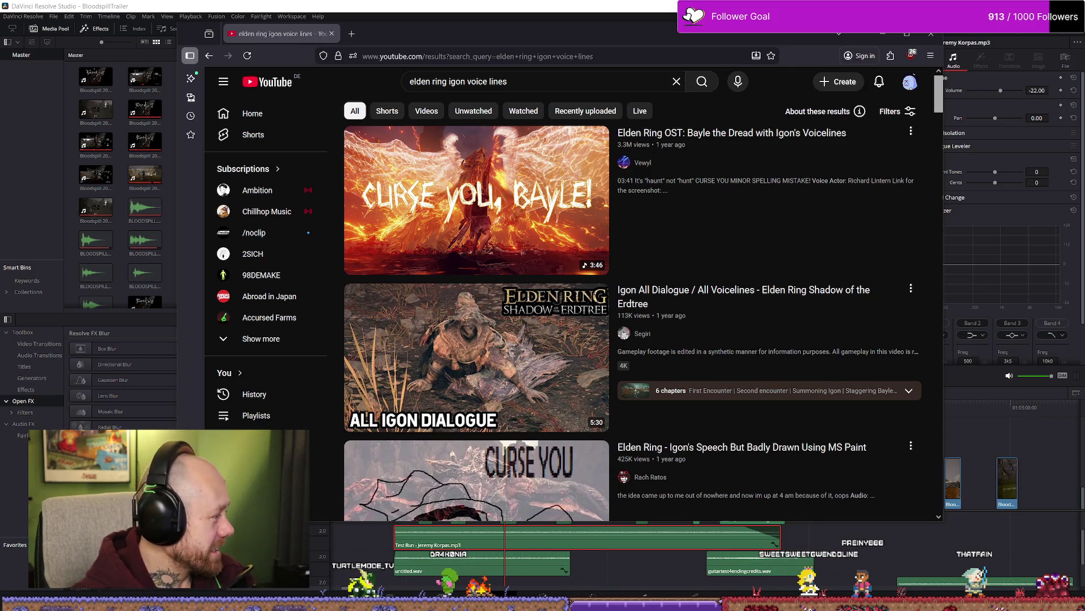
# Step: Open and pause the Bayle the Dread video, then return and open Igon All Dialogue
pyautogui.moveTo(676, 262)
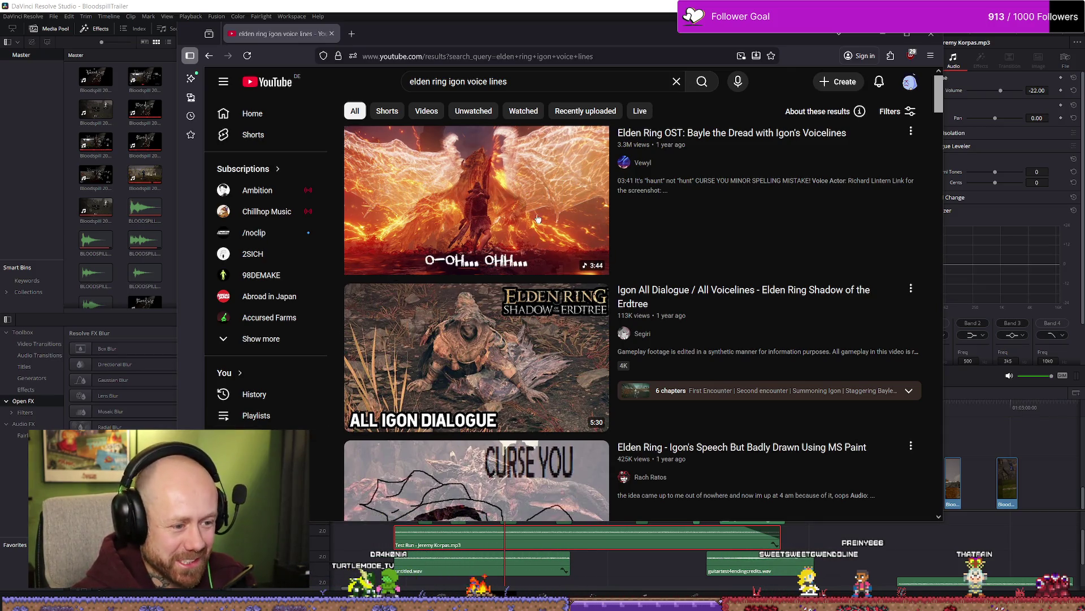
pyautogui.click(751, 134)
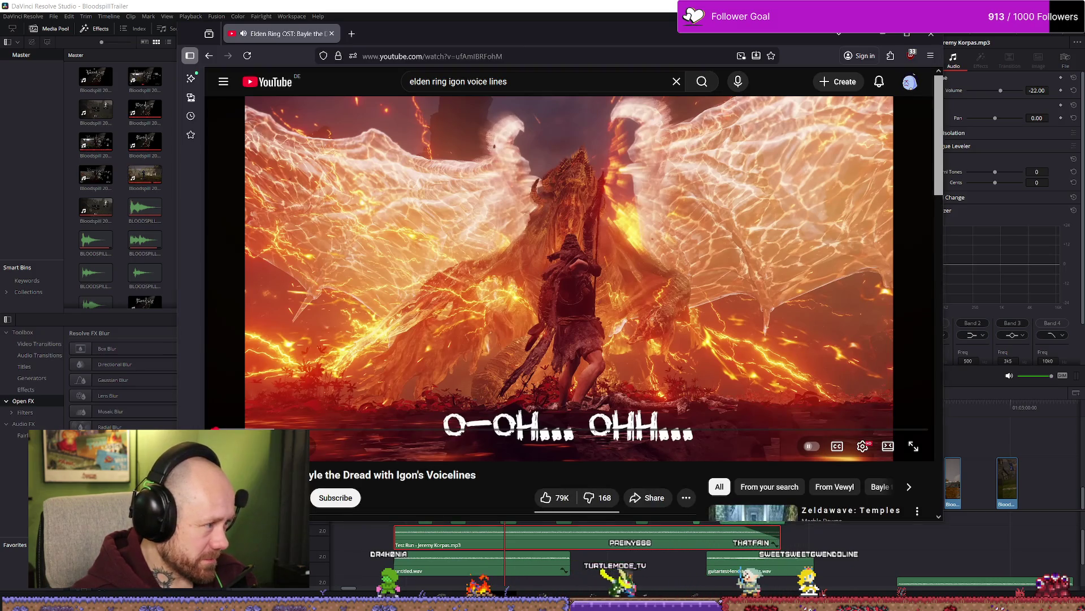
pyautogui.click(579, 318)
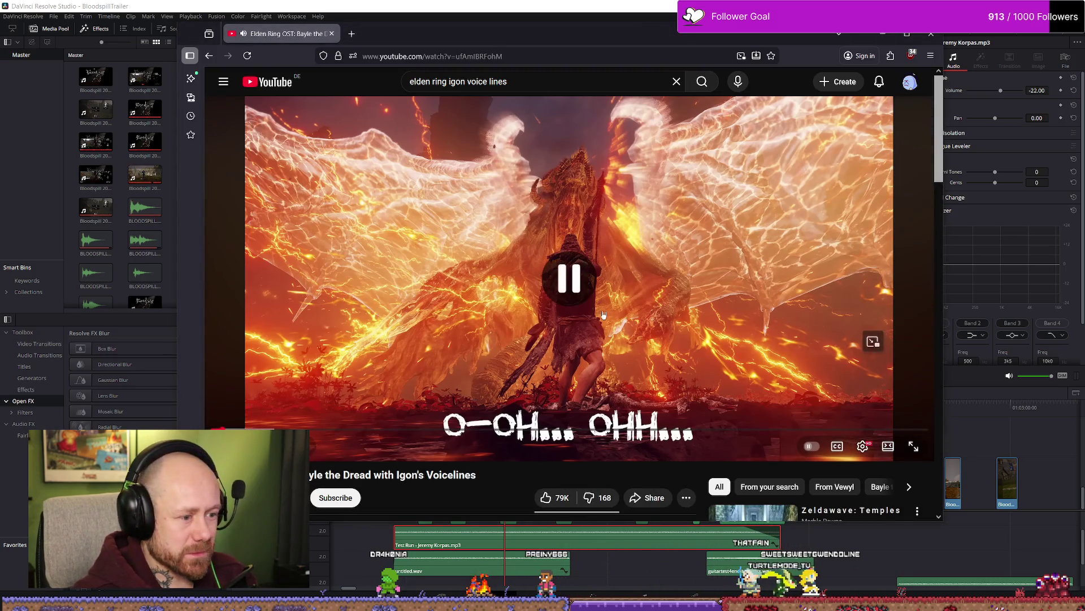
pyautogui.hotkey('alt', 'Left')
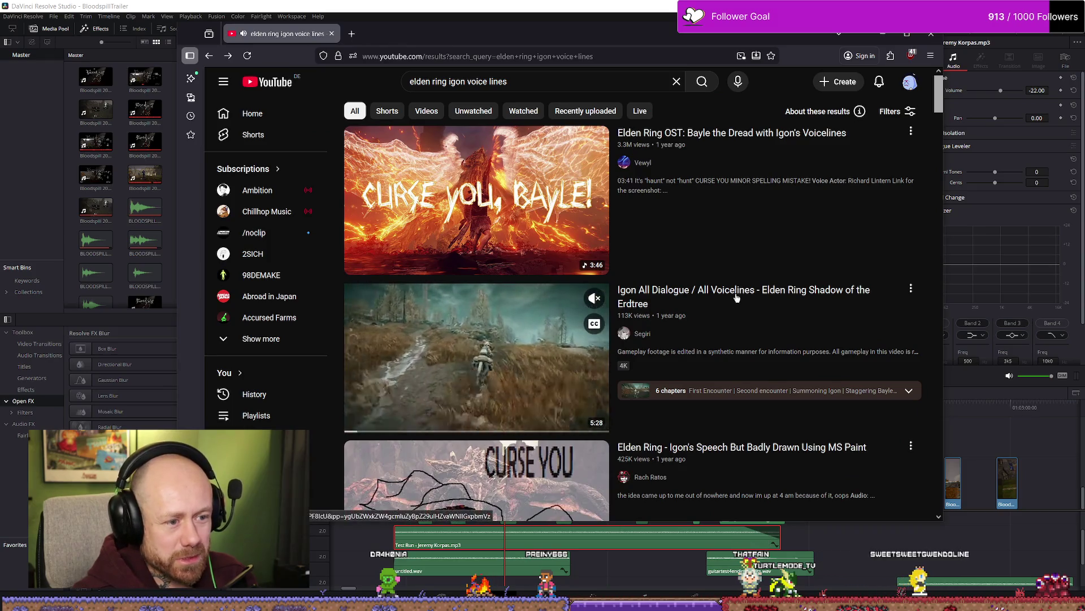
pyautogui.click(680, 308)
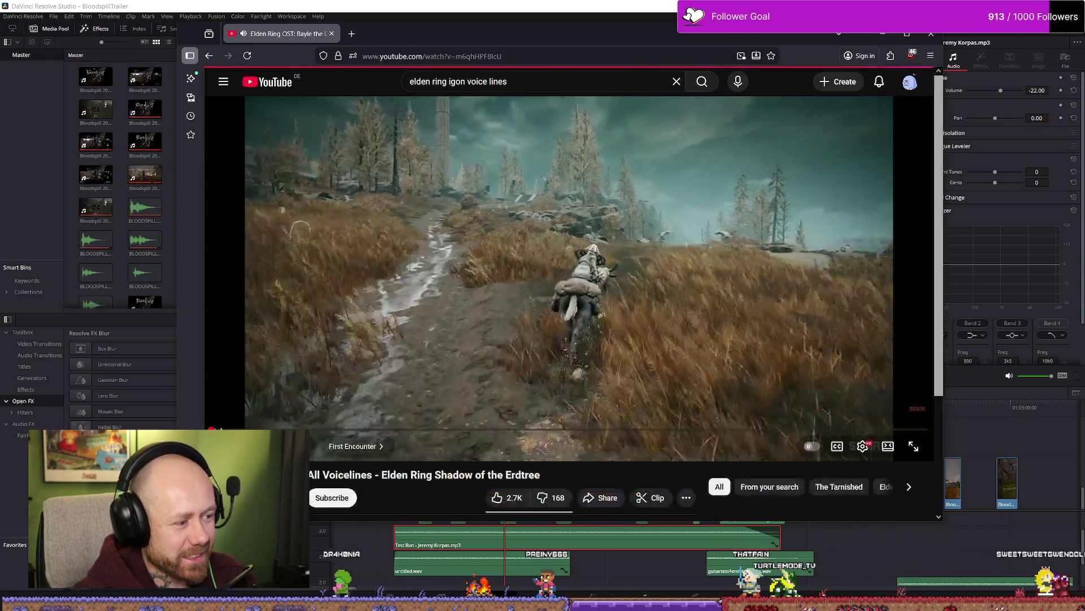
# Step: Open the Igon All Dialogue video and seek to about 1:59 in its First Encounter chapter
pyautogui.click(318, 433)
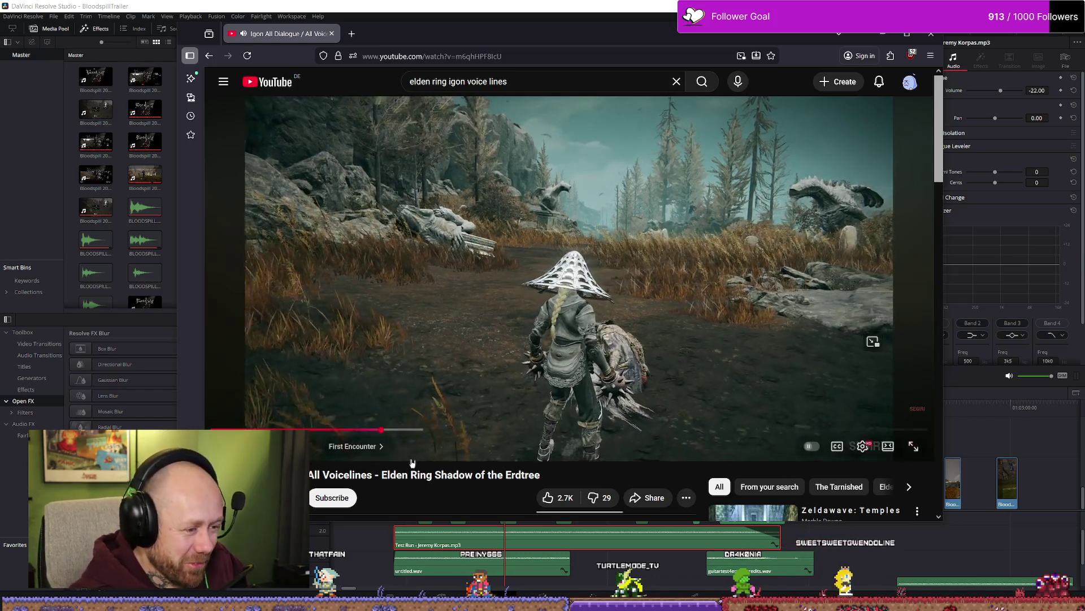
pyautogui.moveTo(407, 431); pyautogui.dragTo(399, 432)
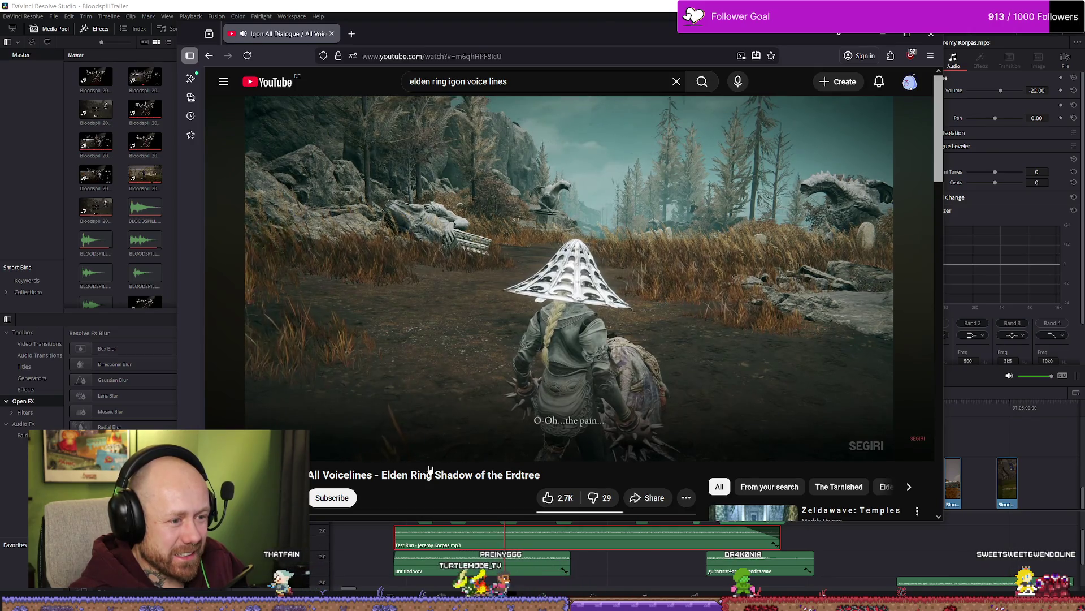
pyautogui.moveTo(403, 418)
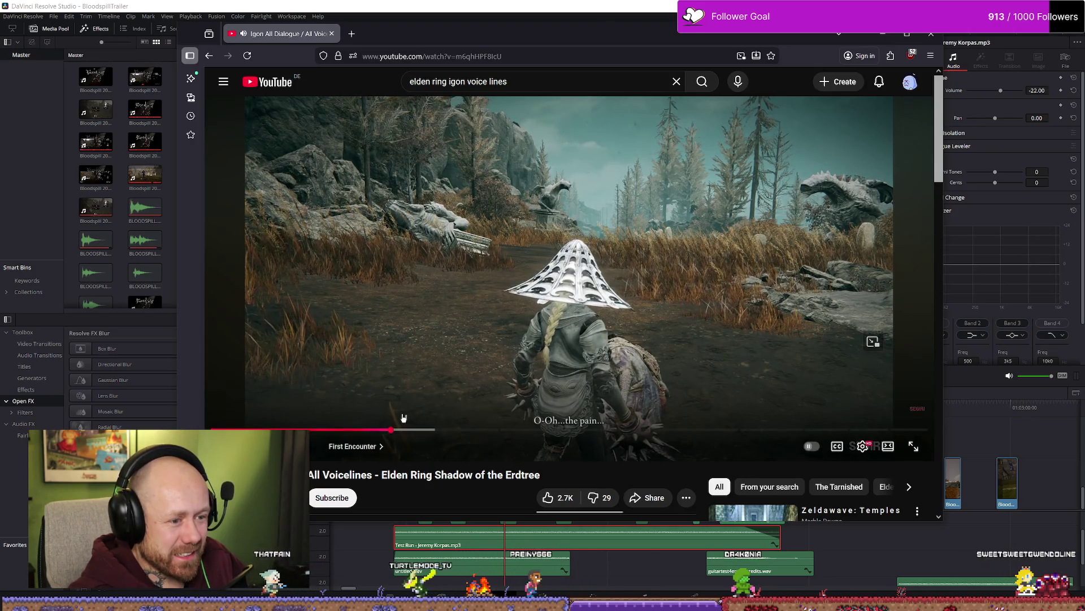
pyautogui.click(472, 433)
pyautogui.moveTo(472, 433)
pyautogui.mouseDown()
pyautogui.moveTo(444, 431)
pyautogui.moveTo(558, 431)
pyautogui.mouseUp()
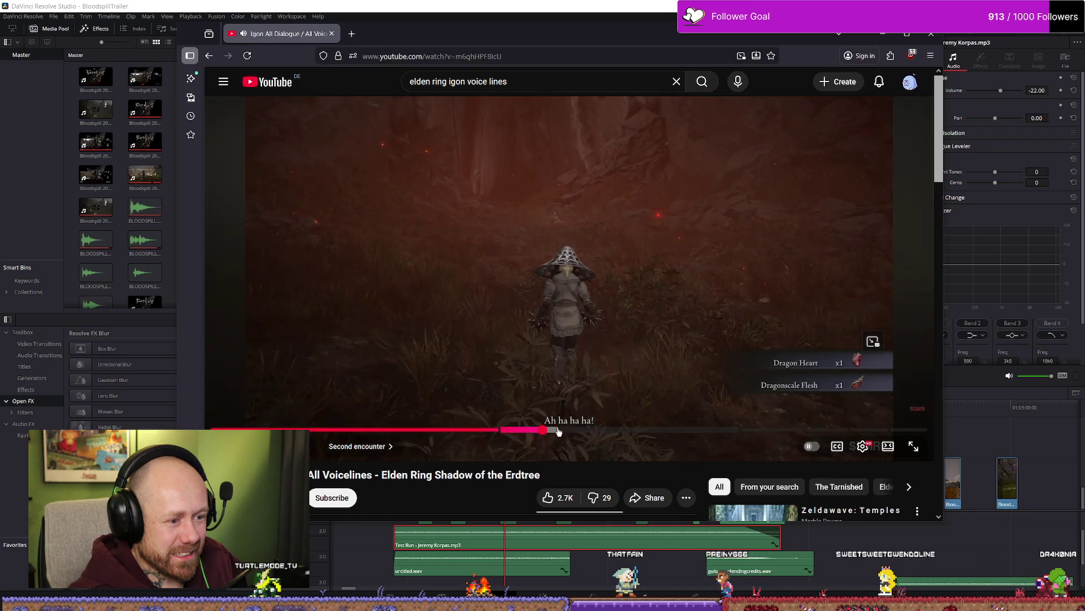
# Step: Skim the Igon video's Second encounter and Summon Drake Warrior Igon scenes, then return to results
pyautogui.moveTo(559, 431); pyautogui.dragTo(561, 431)
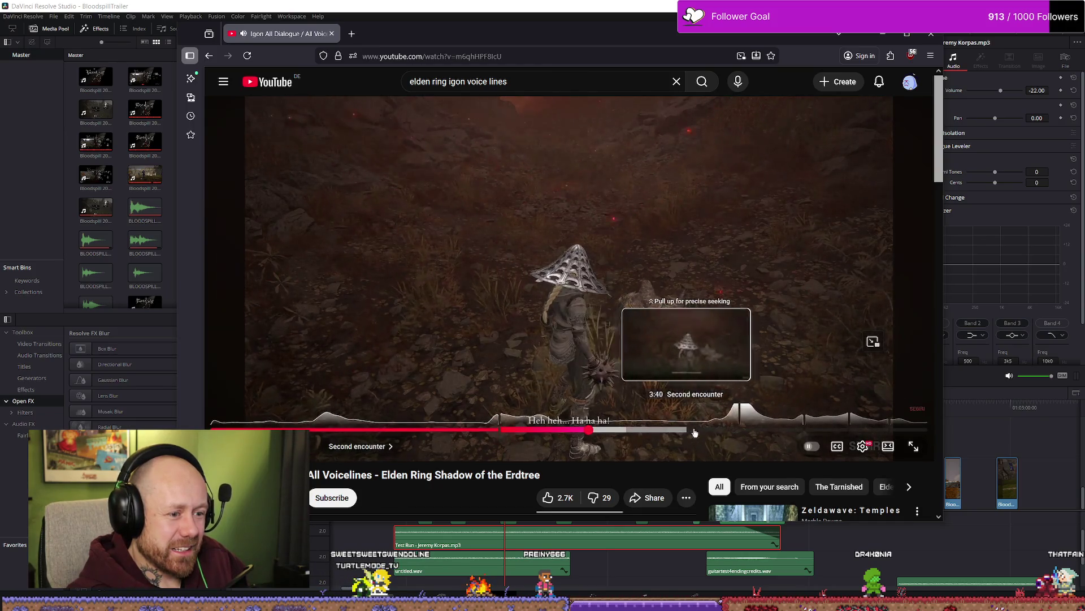
pyautogui.click(716, 430)
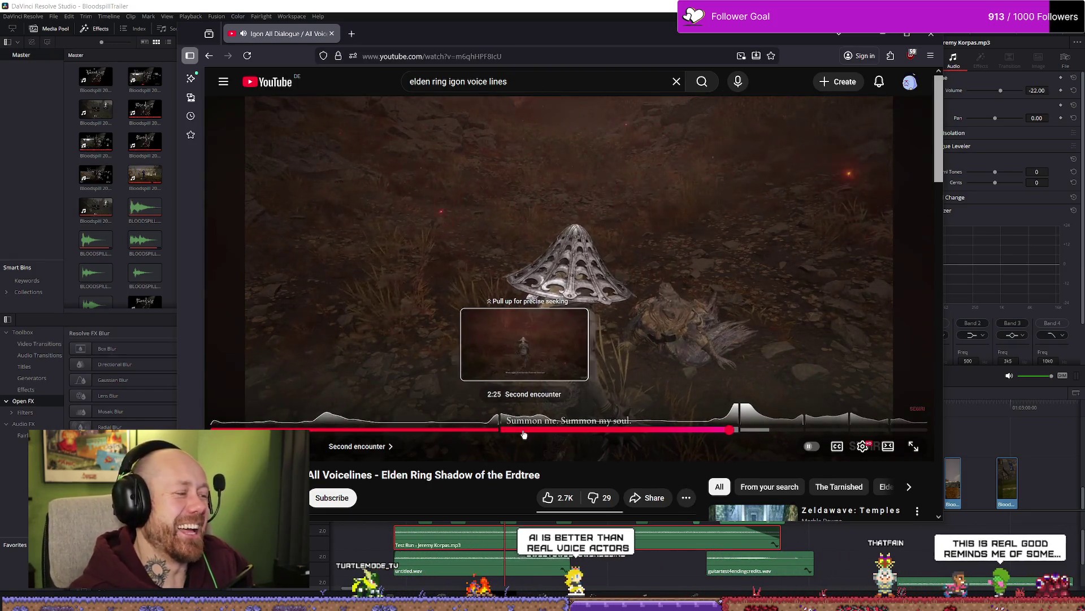
pyautogui.click(529, 328)
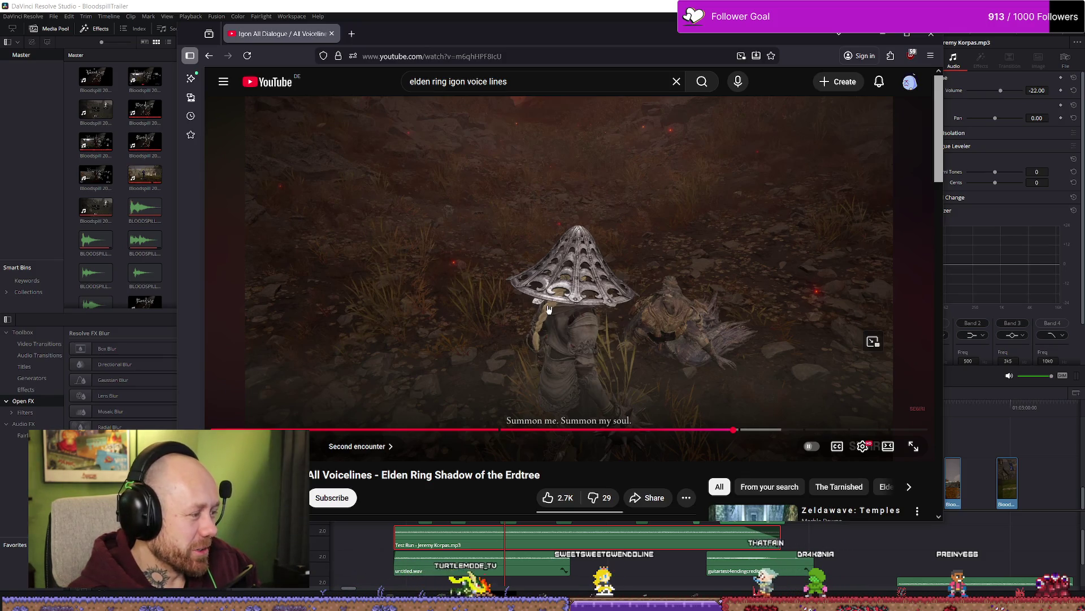
pyautogui.click(739, 431)
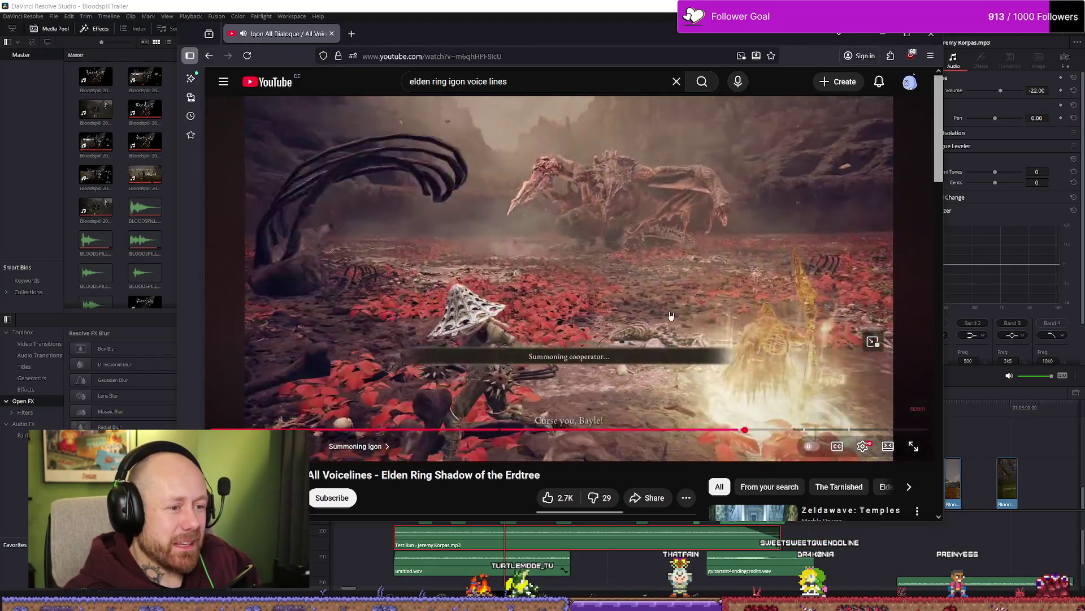
pyautogui.click(789, 328)
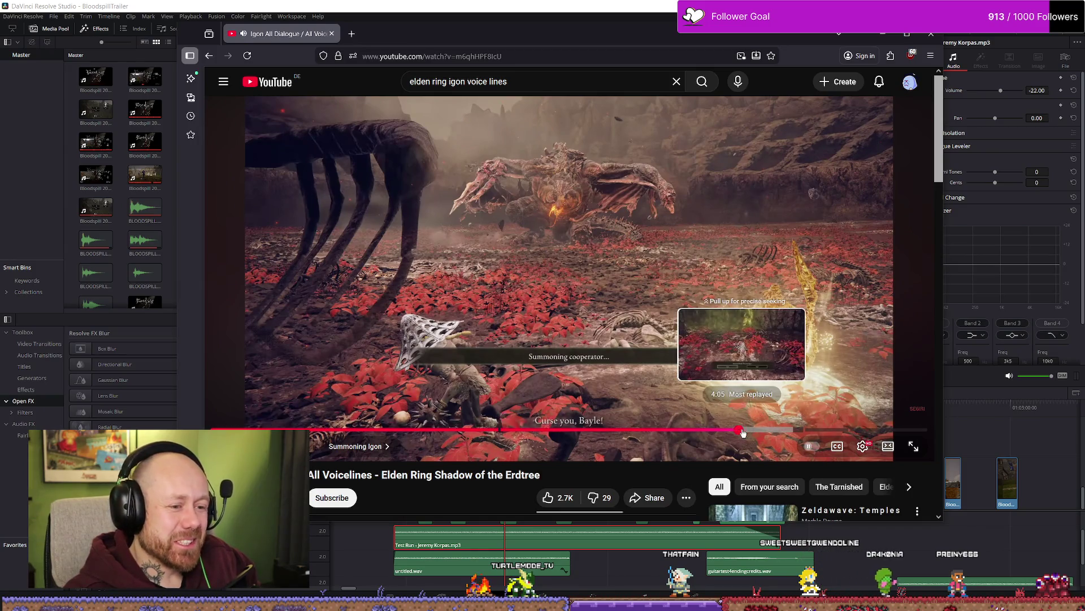
pyautogui.click(743, 431)
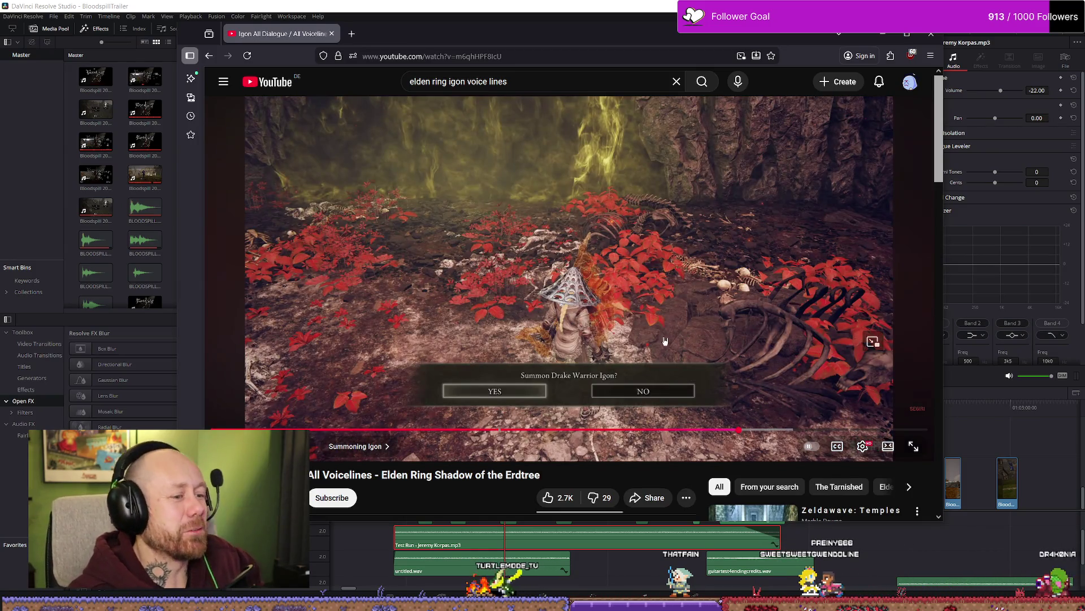
pyautogui.click(702, 338)
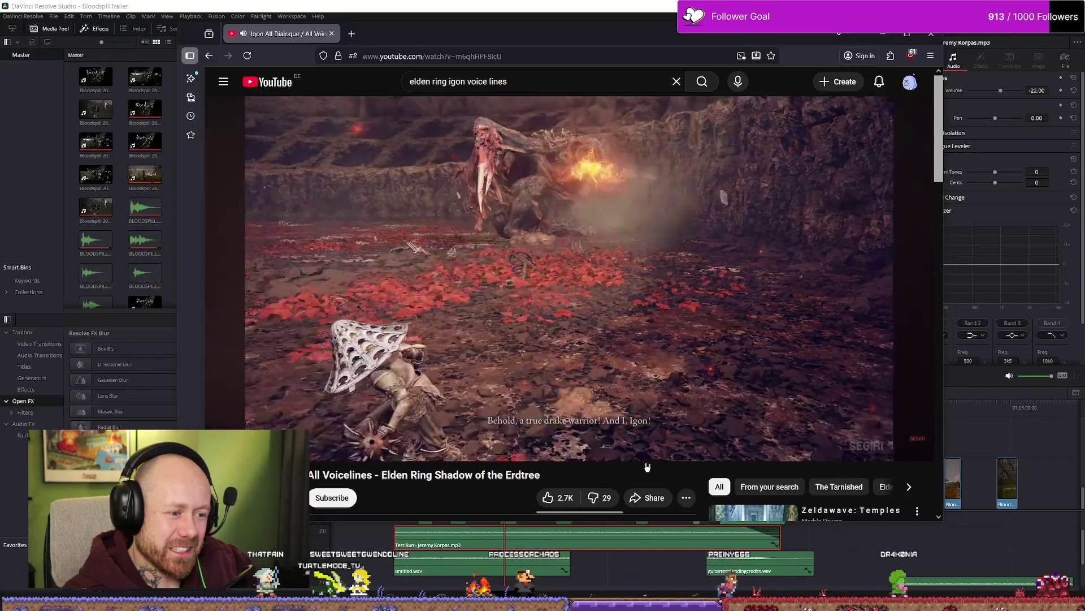
pyautogui.hotkey('alt', 'Left')
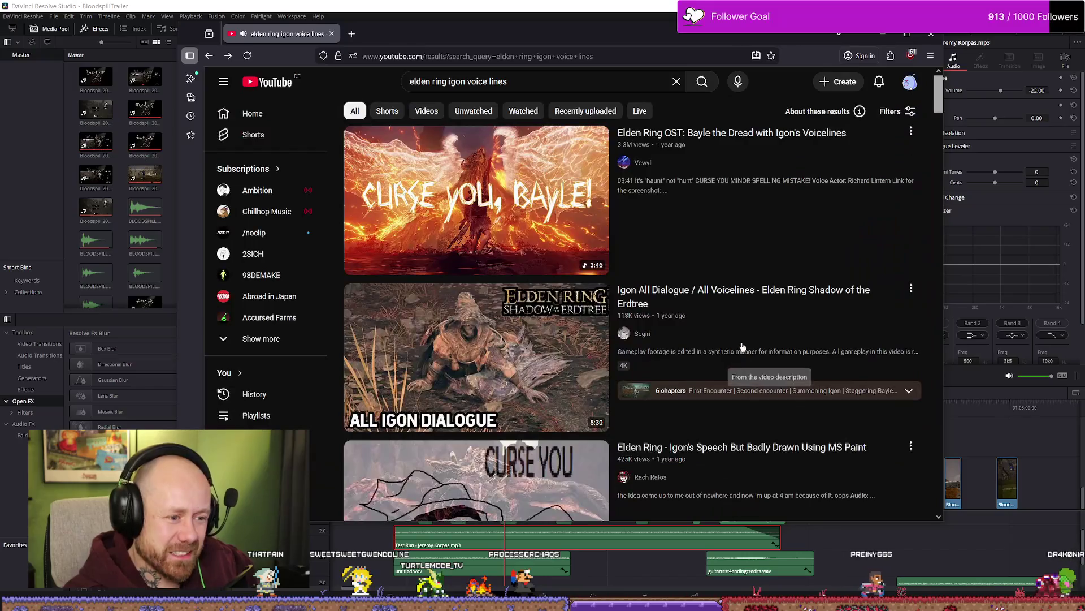
# Step: Open the 'Elden Ring OST: Bayle the Dread with Igon's Voicelines' video from the results
pyautogui.scroll(-3, 722, 292)
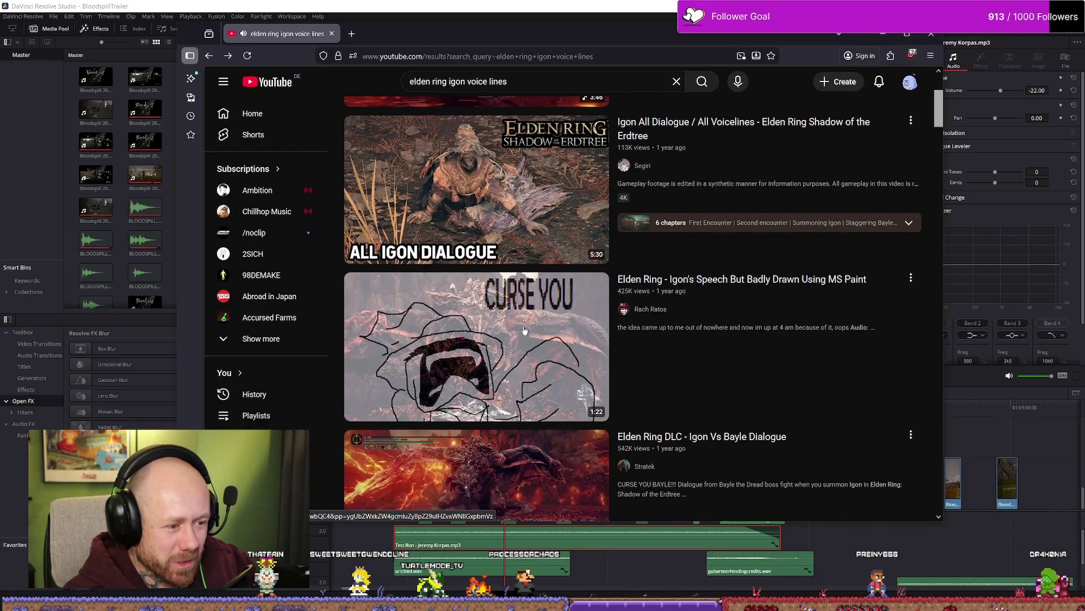
pyautogui.scroll(-5, 524, 331)
pyautogui.scroll(5, 692, 330)
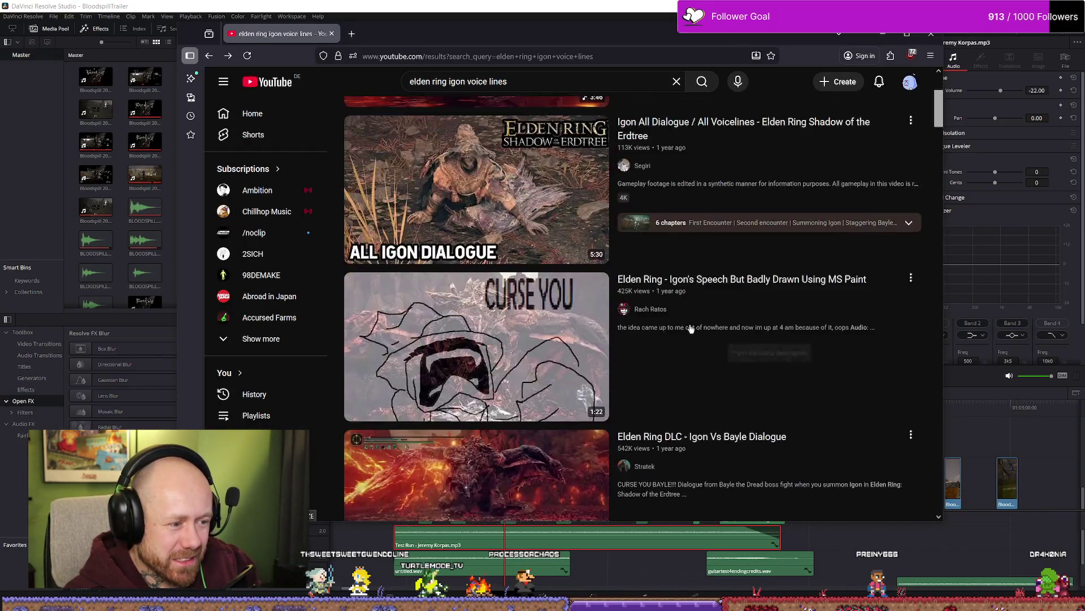
pyautogui.scroll(3, 692, 330)
pyautogui.click(531, 215)
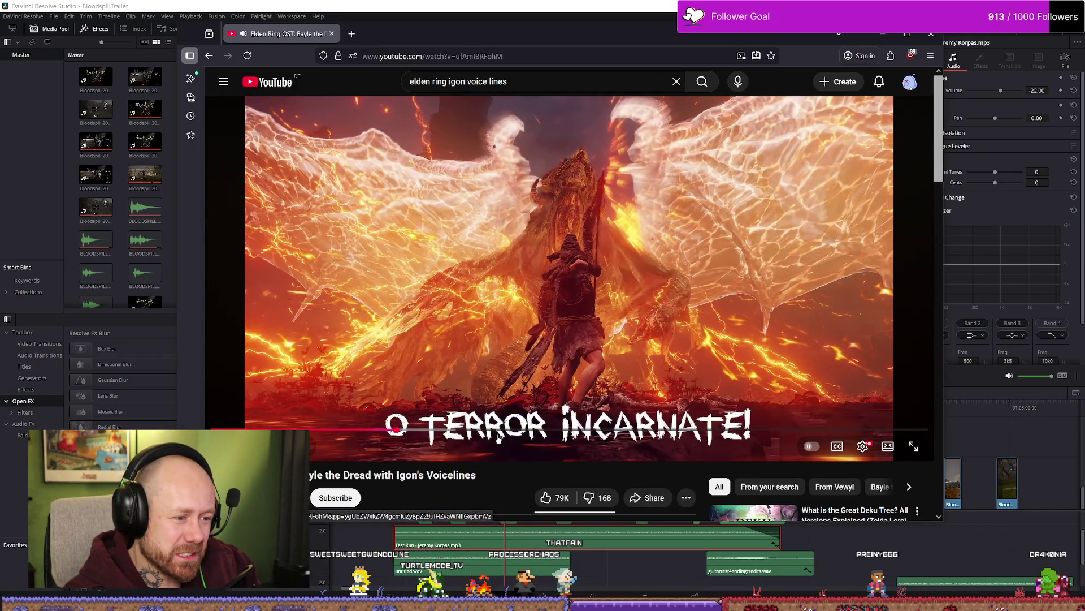
# Step: Skip ahead into the Bayle fight dialogue, to about 2:24 of 3:45
pyautogui.click(398, 430)
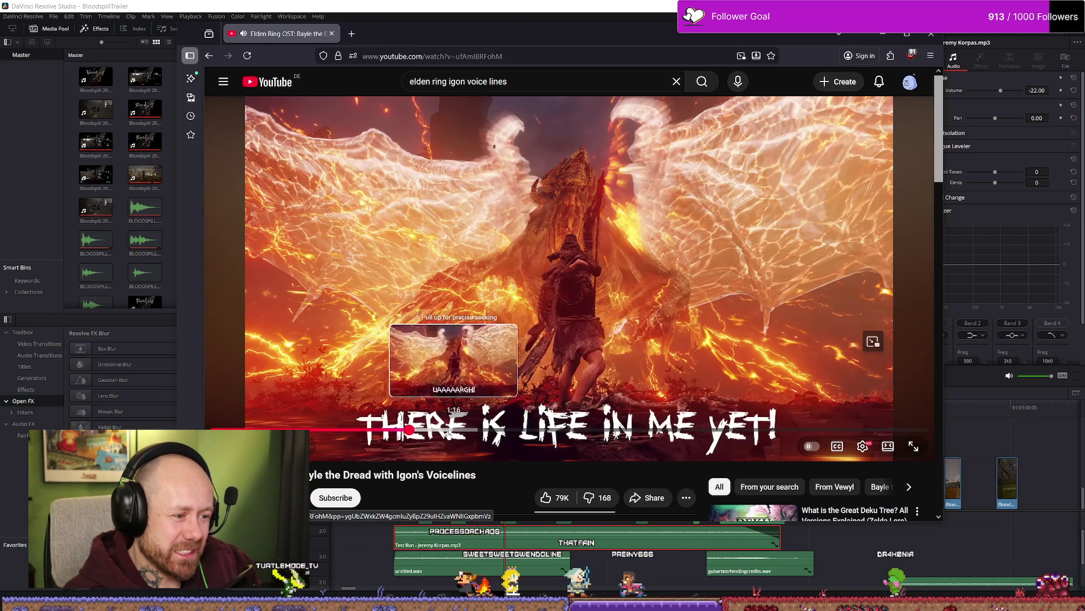
pyautogui.press('l')
pyautogui.click(566, 431)
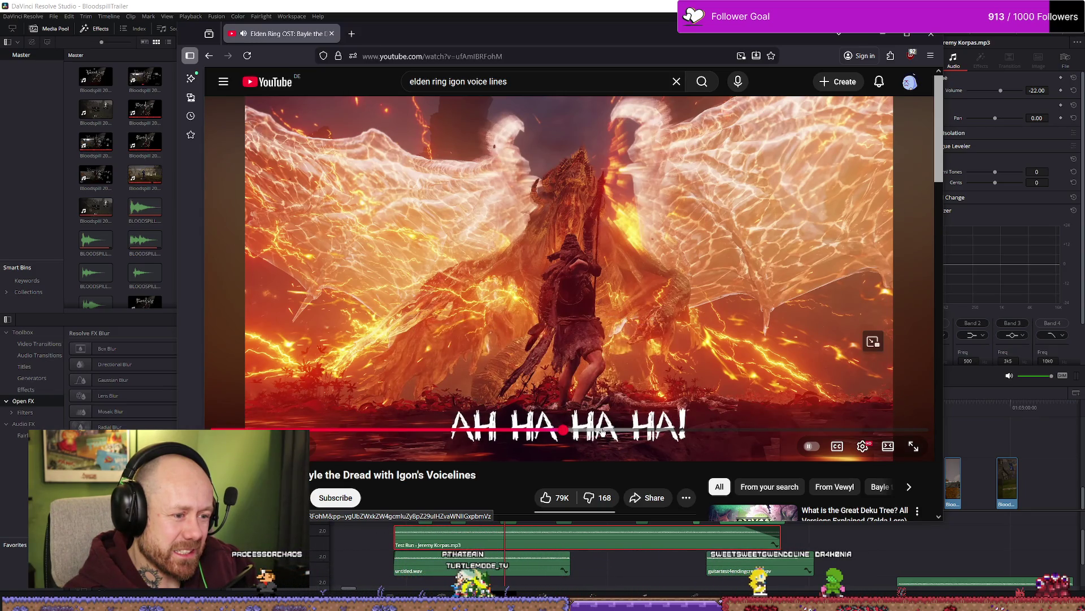
pyautogui.click(602, 431)
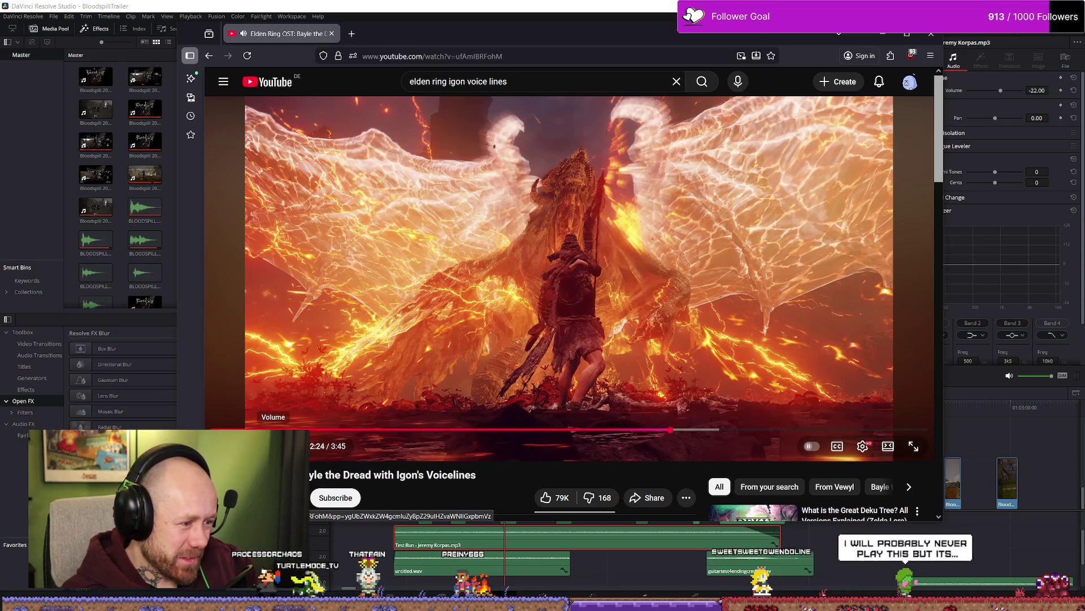
# Step: Jump to the 'CURSE YOU, BAYLE!' line, then close the browser and move Resolve's playhead
pyautogui.click(710, 433)
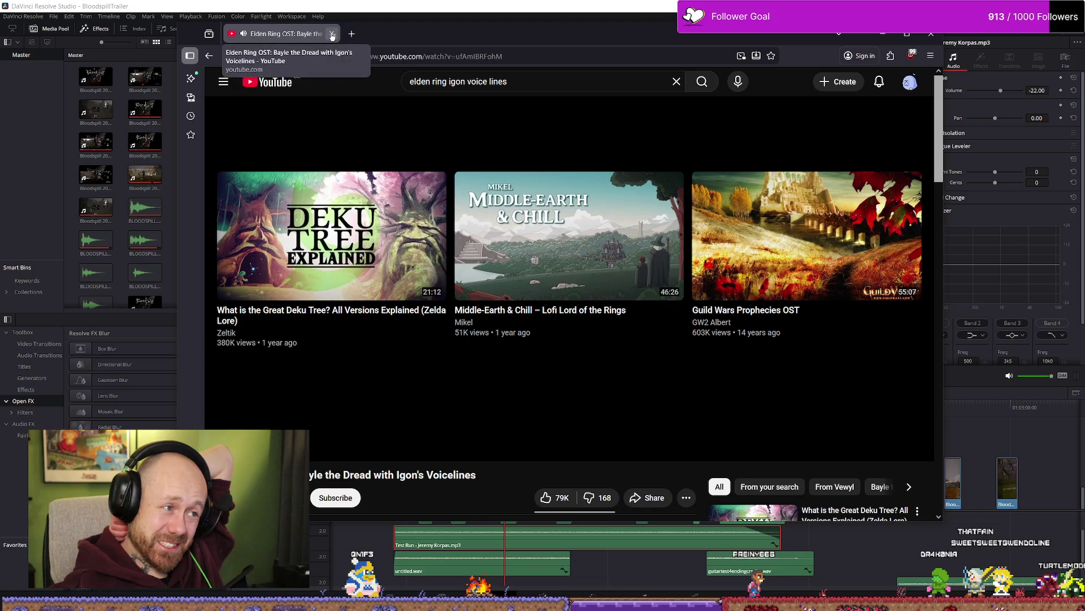
pyautogui.click(937, 38)
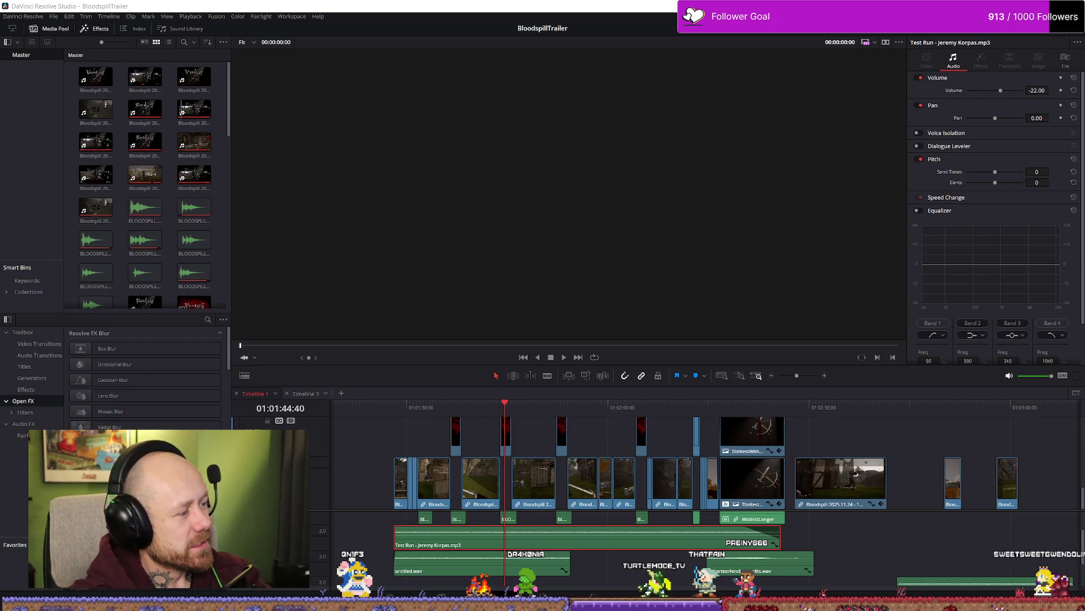
pyautogui.click(520, 404)
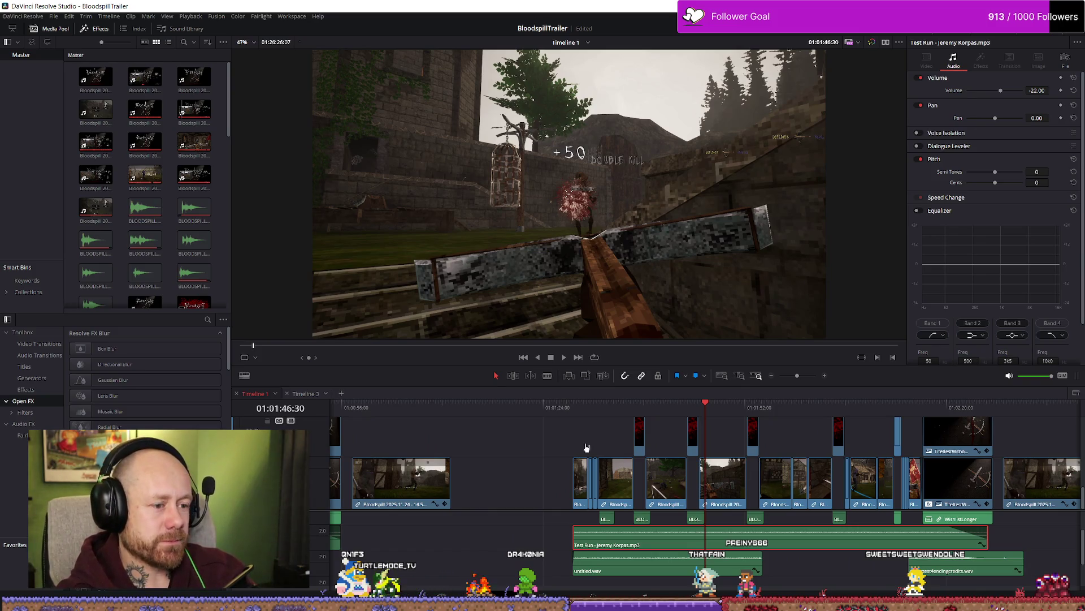
# Step: Play and stop the trailer, then deselect the Test Run audio clip to empty the Inspector
pyautogui.press('space')
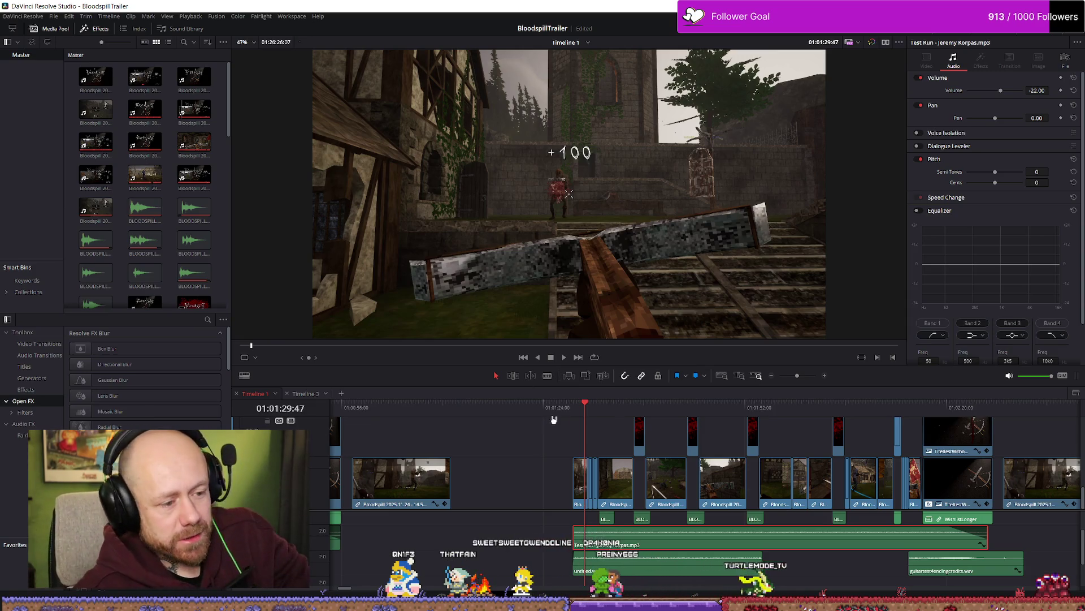
pyautogui.press('space')
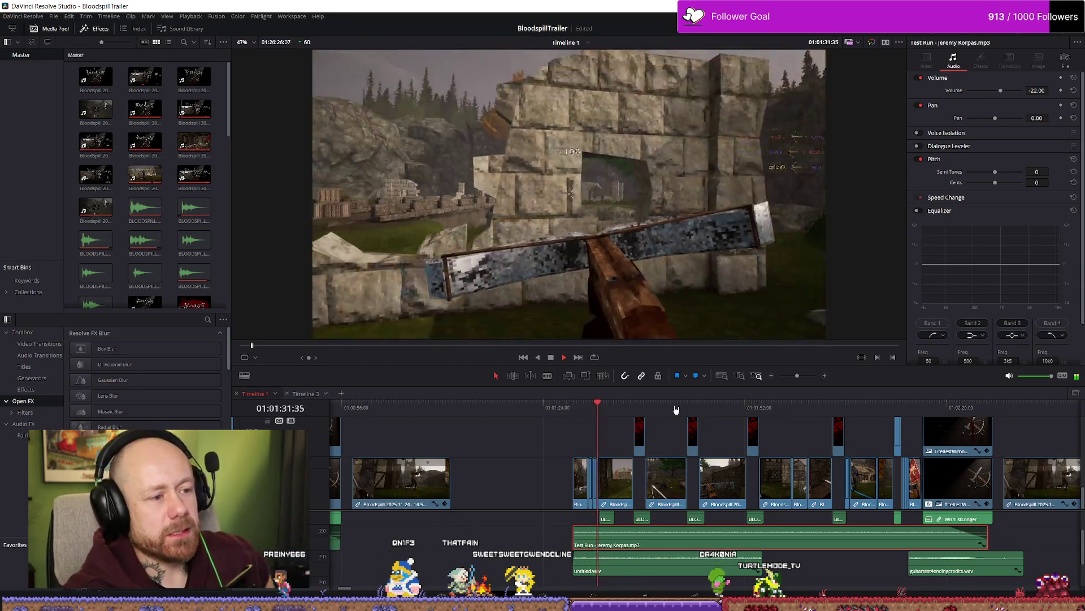
pyautogui.press('space')
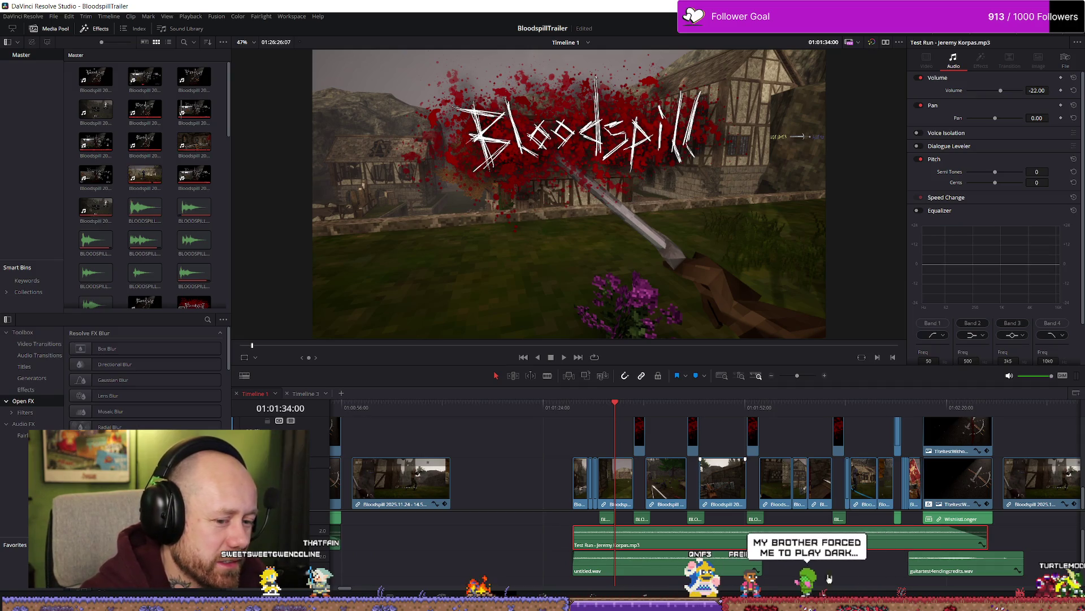
pyautogui.click(712, 436)
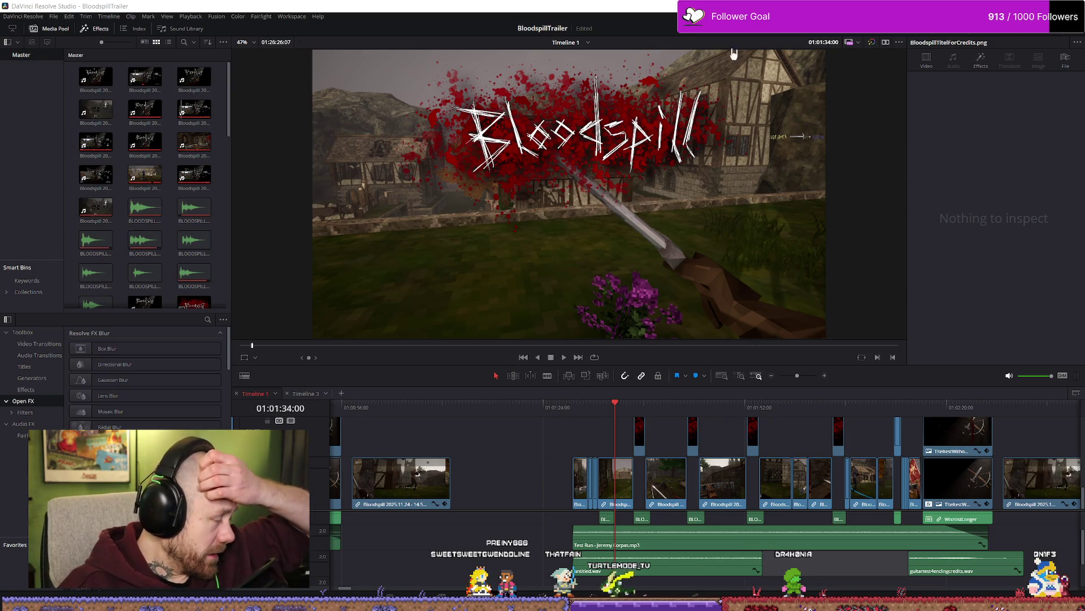
pyautogui.hotkey('alt', 'Tab')
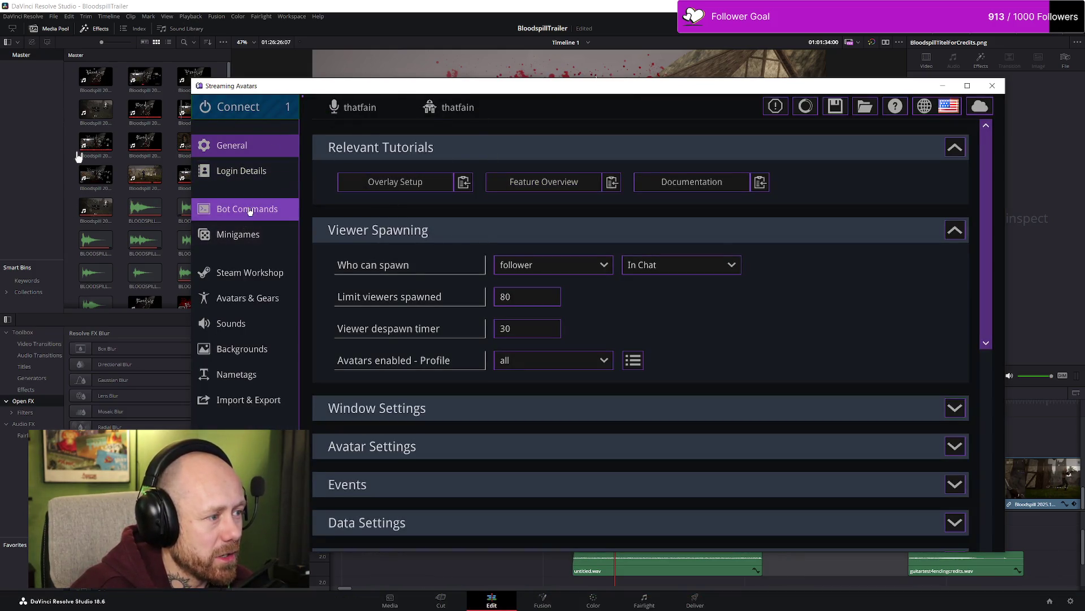
# Step: Choose aaabackgroundwithout_pic in Background selection and connect to start the avatar stage
pyautogui.click(263, 356)
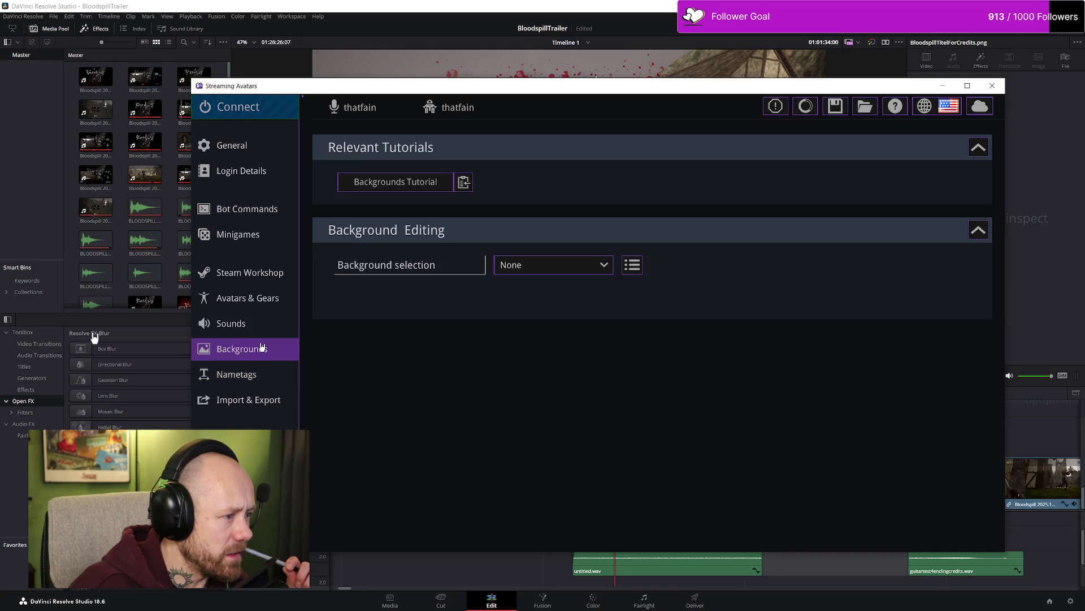
pyautogui.click(591, 265)
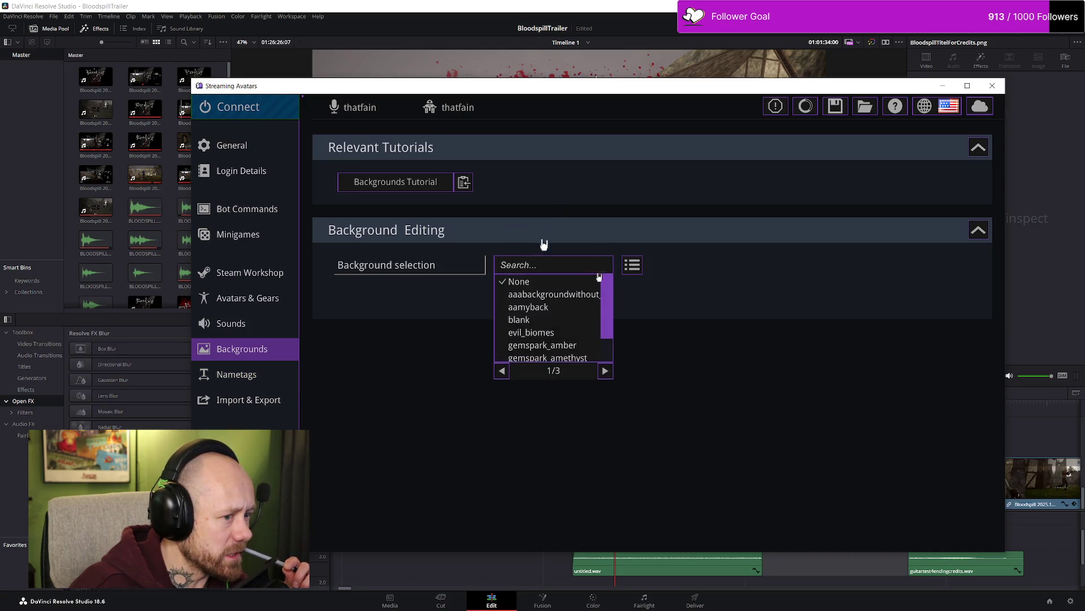
pyautogui.scroll(-3, 559, 290)
pyautogui.scroll(3, 549, 290)
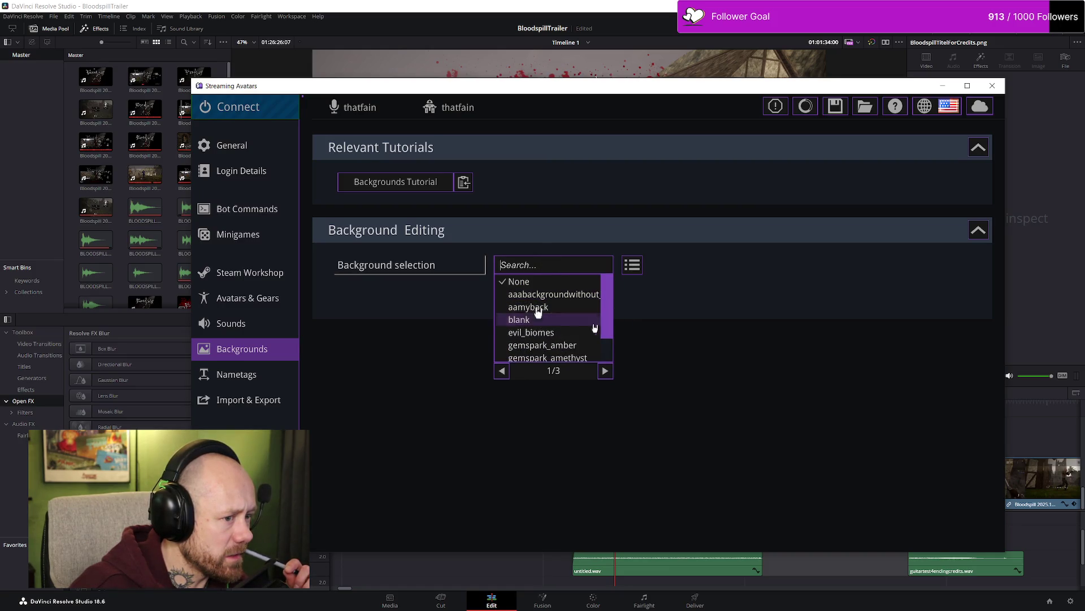
pyautogui.click(585, 295)
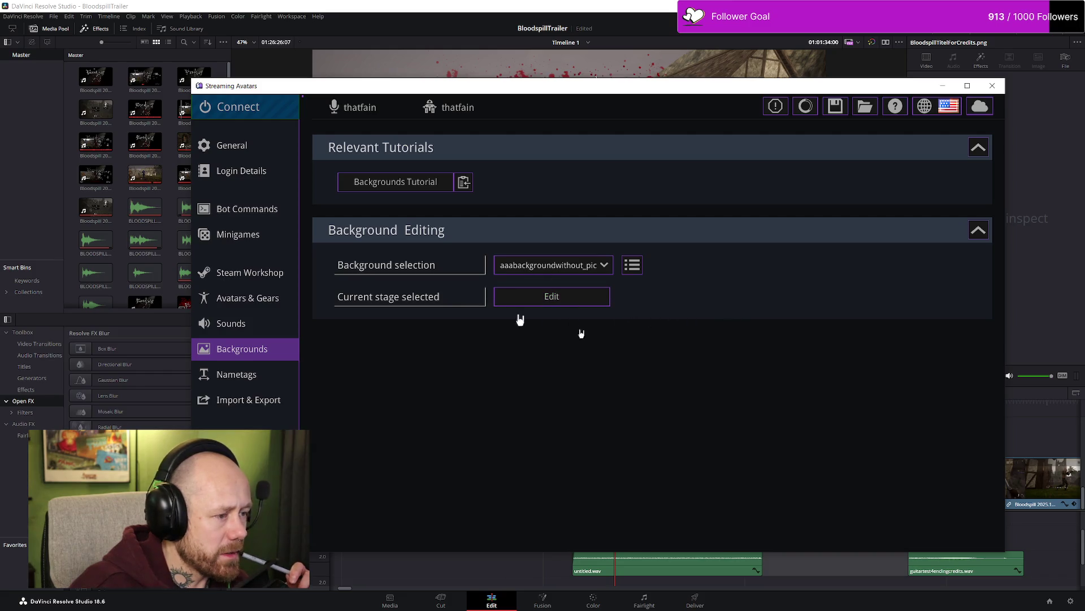
pyautogui.click(248, 106)
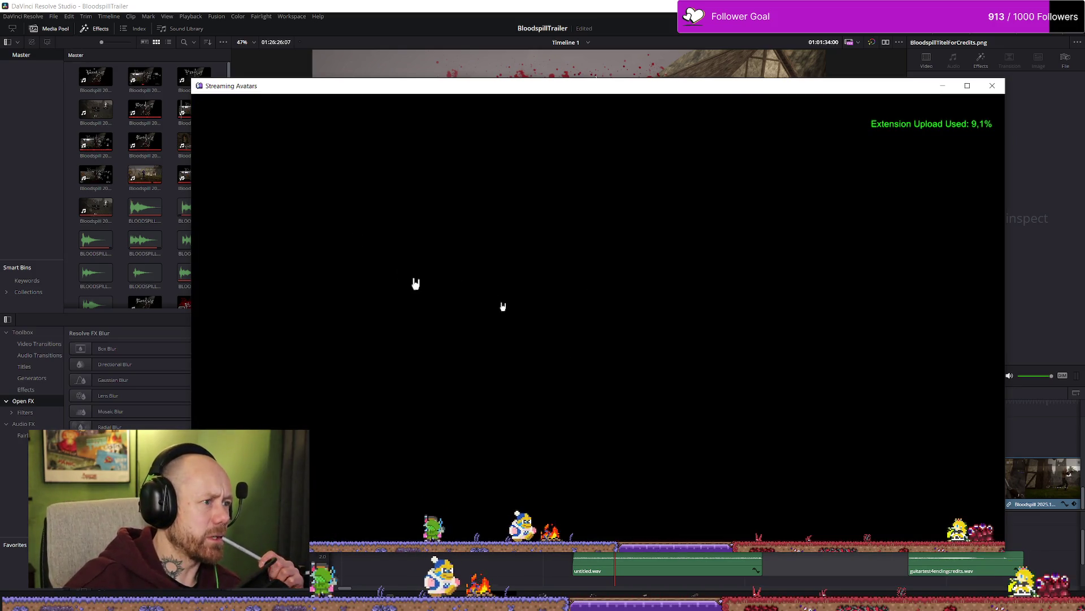
pyautogui.moveTo(846, 102)
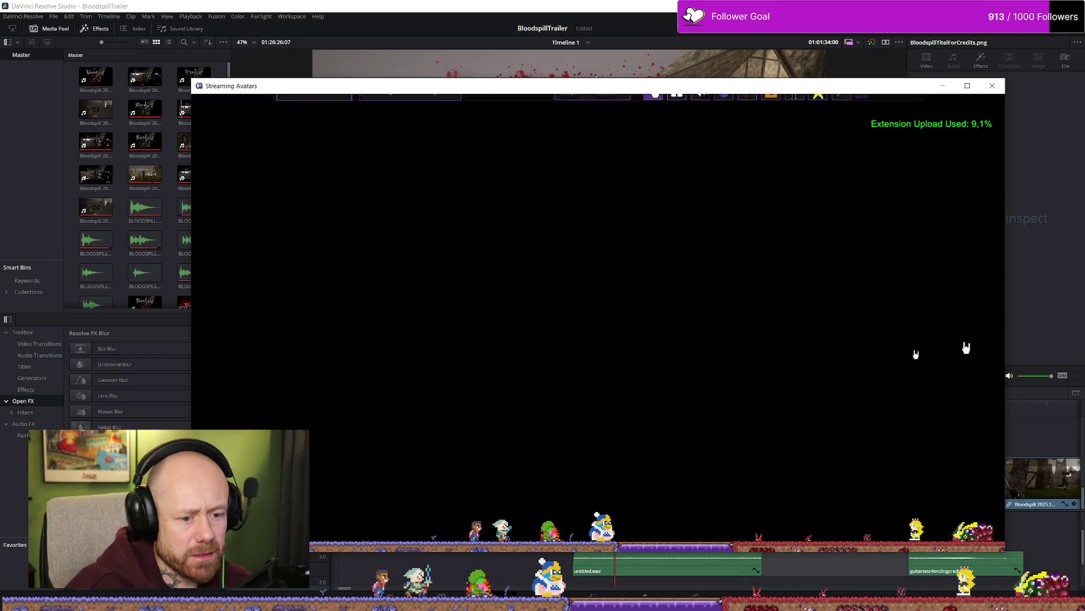
pyautogui.click(315, 105)
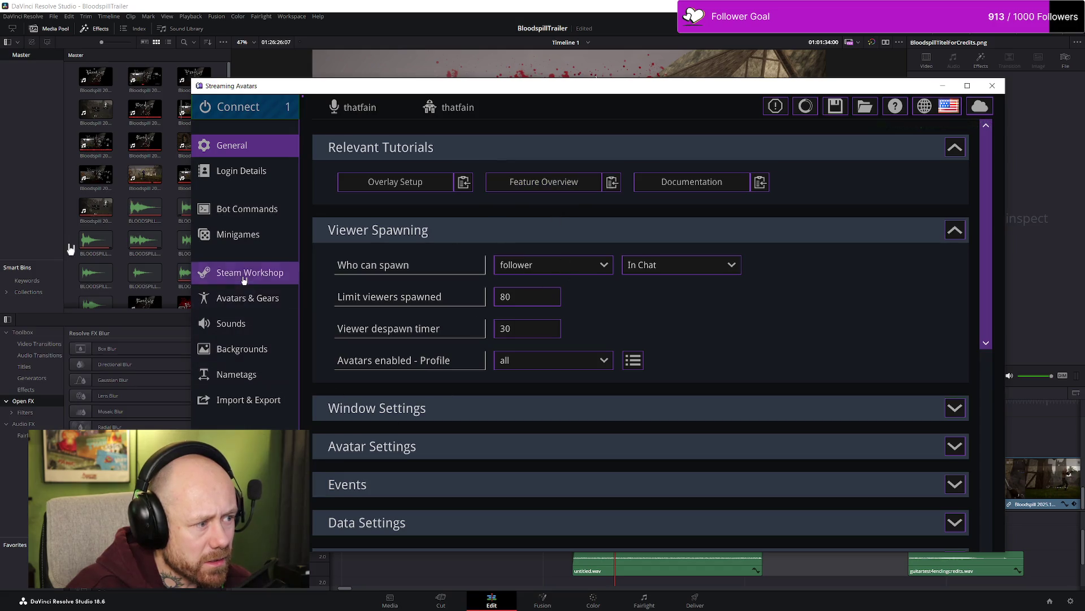
pyautogui.click(258, 345)
pyautogui.click(532, 265)
pyautogui.scroll(-3, 542, 322)
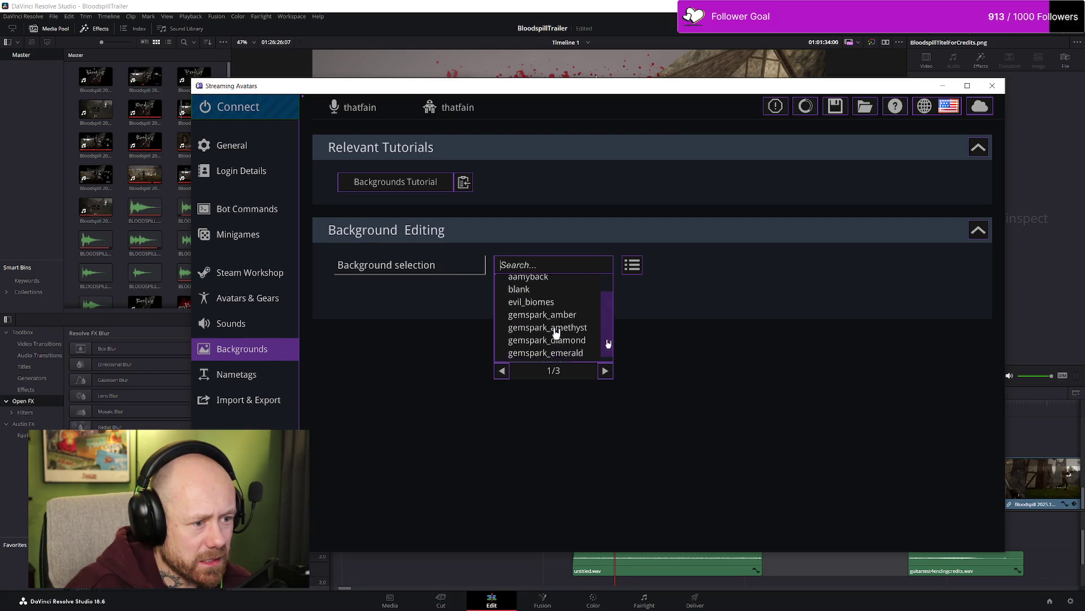
pyautogui.scroll(3, 542, 322)
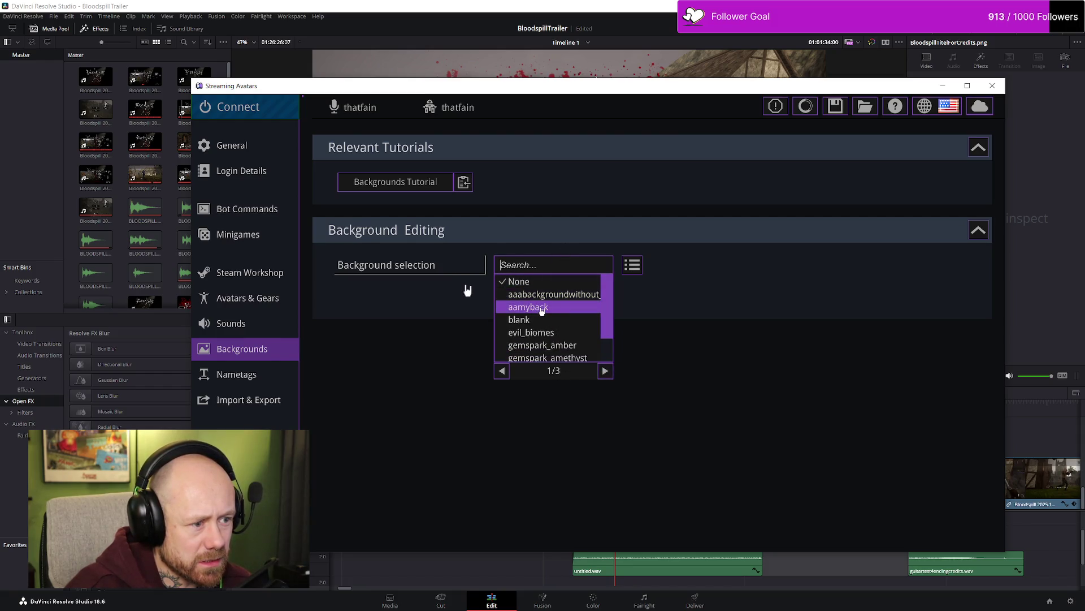
pyautogui.click(559, 308)
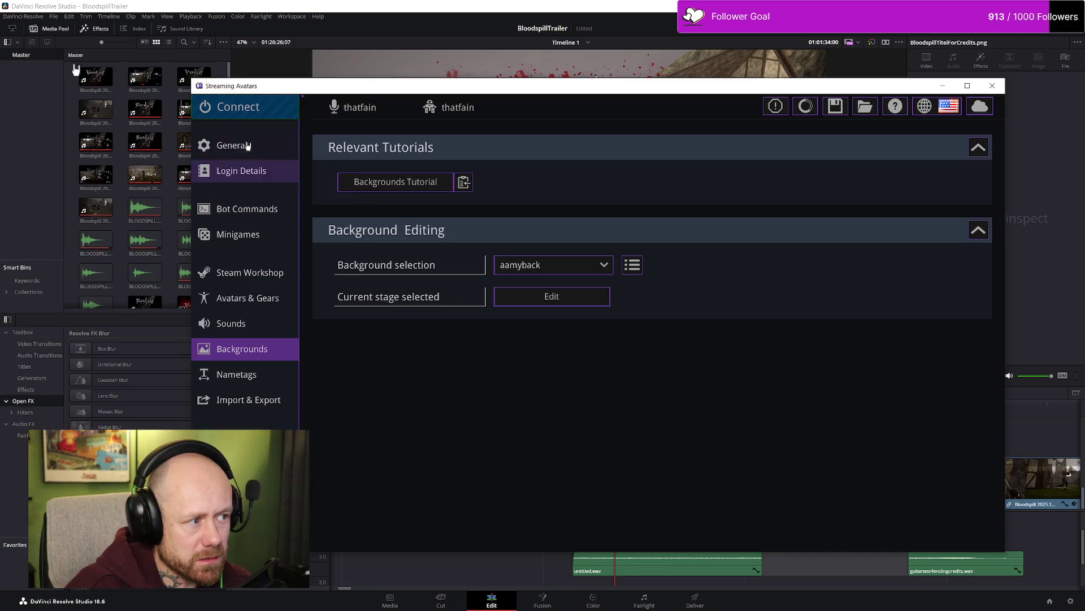
pyautogui.click(242, 106)
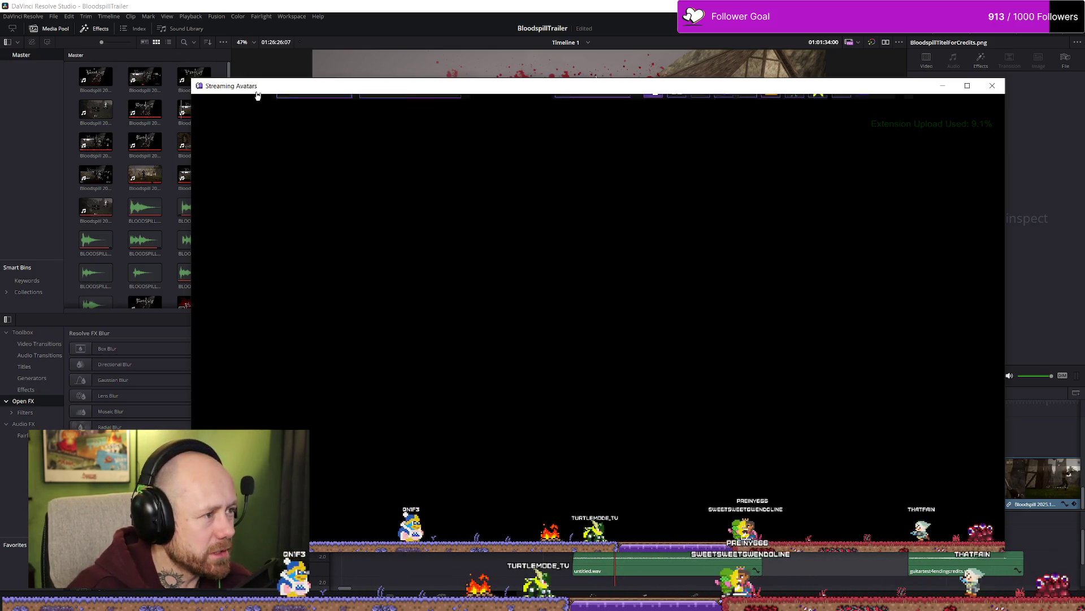
pyautogui.click(421, 106)
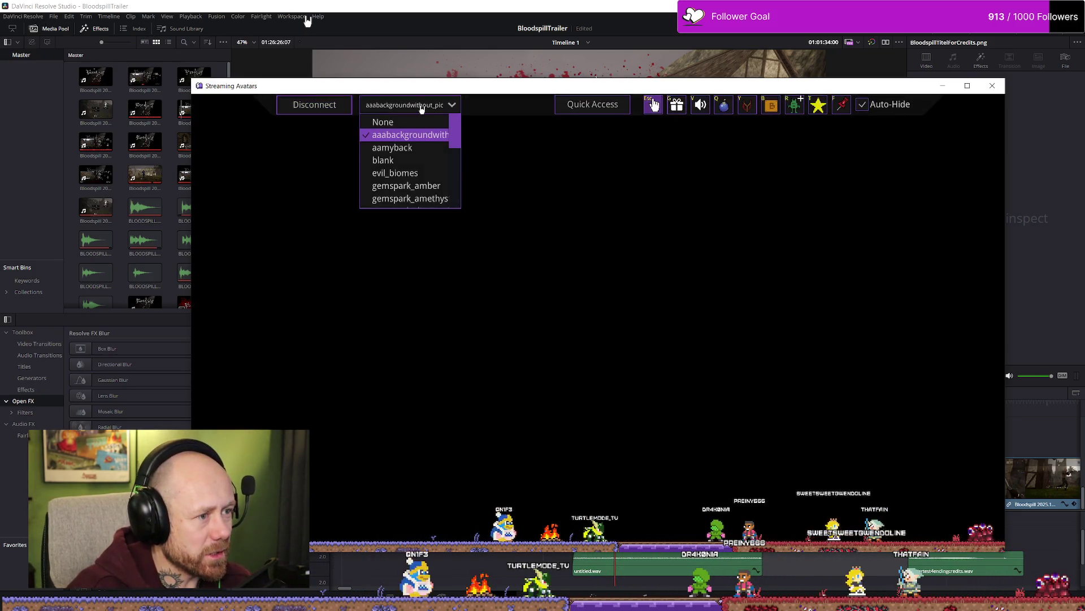
pyautogui.click(417, 148)
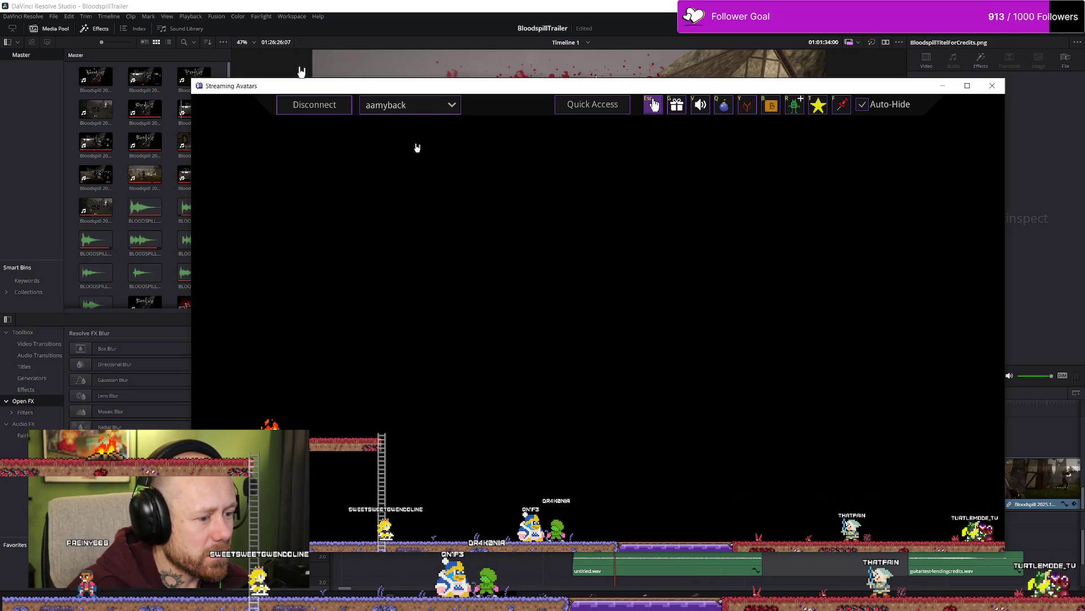
pyautogui.click(431, 106)
pyautogui.click(417, 161)
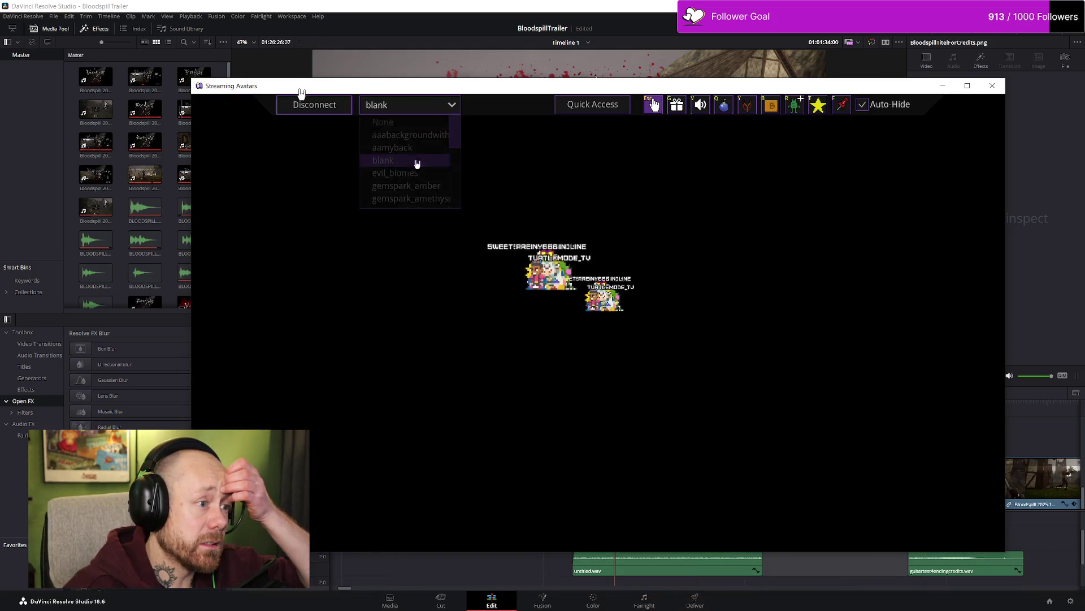
pyautogui.click(439, 107)
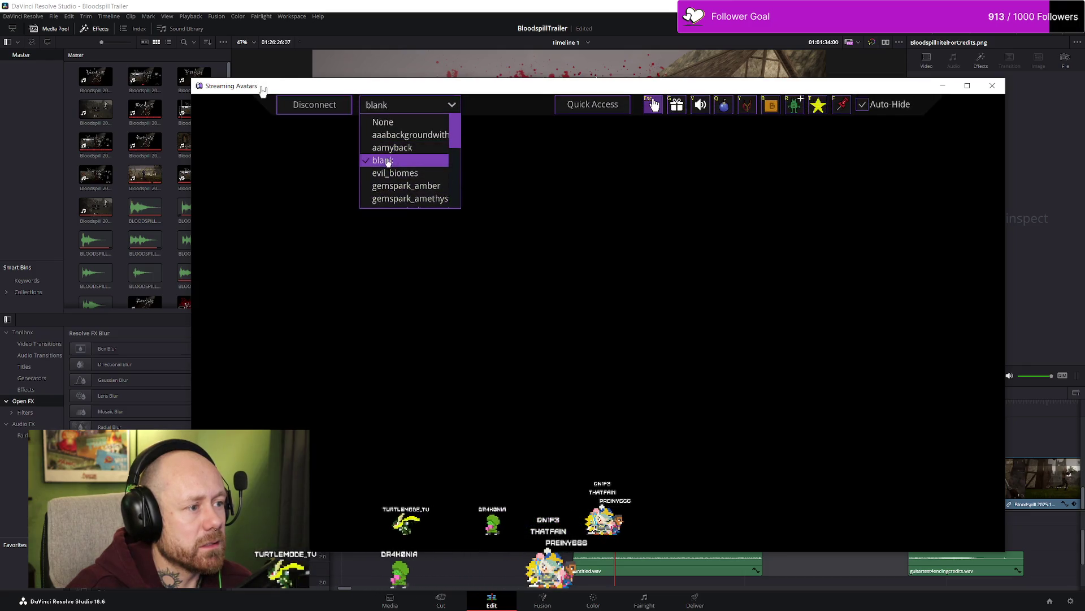
pyautogui.click(388, 160)
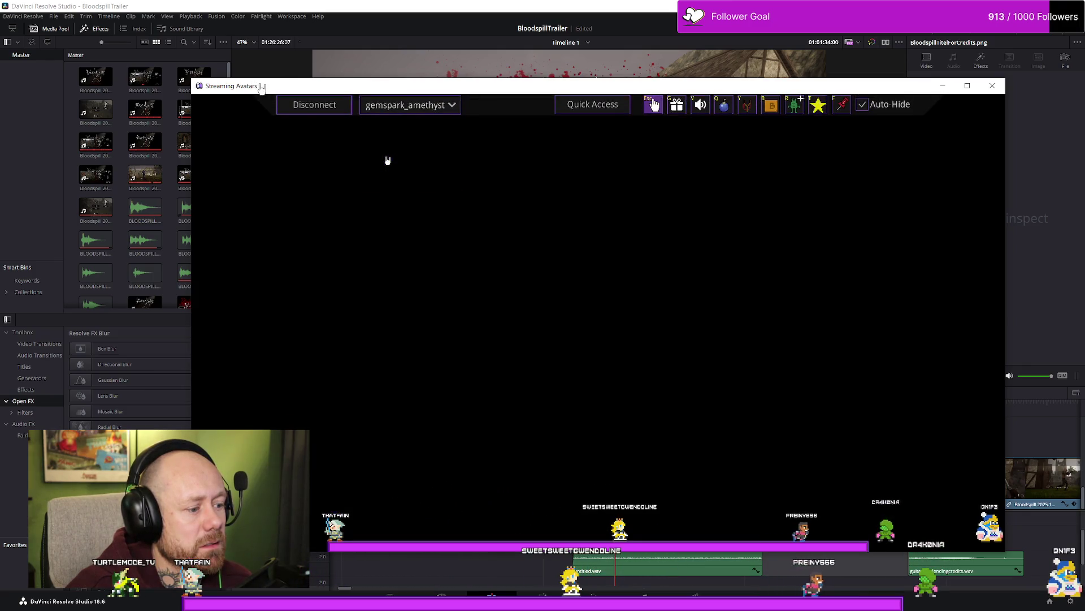
pyautogui.click(402, 105)
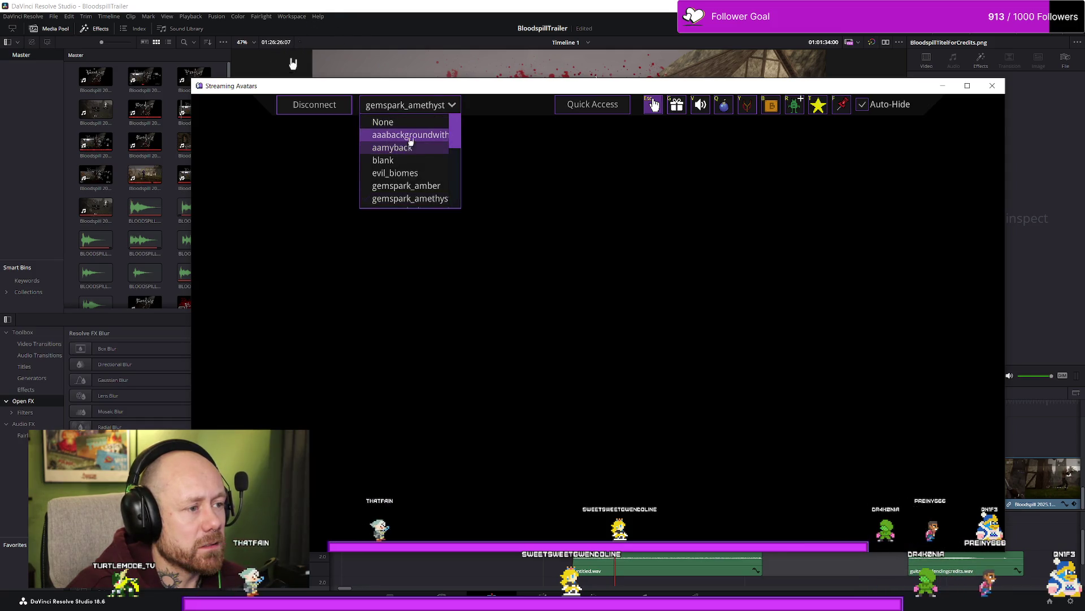
pyautogui.click(399, 136)
pyautogui.moveTo(316, 110)
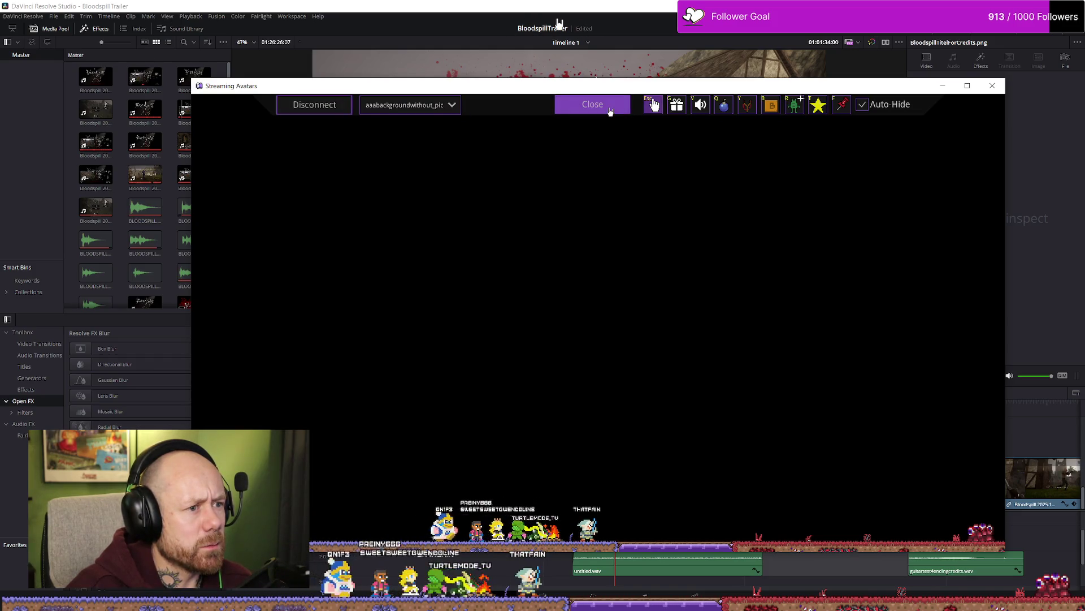
pyautogui.click(609, 109)
pyautogui.click(565, 107)
# Step: Disconnect the stage and open the aaabackgroundwithout_pic background in the editor
pyautogui.click(565, 112)
pyautogui.click(333, 108)
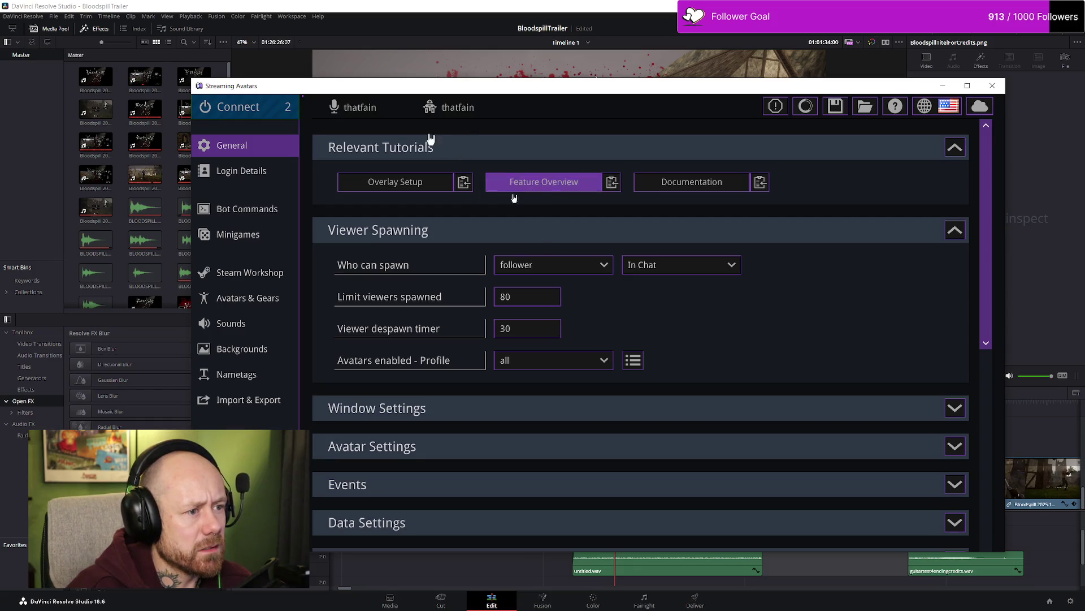
pyautogui.click(255, 349)
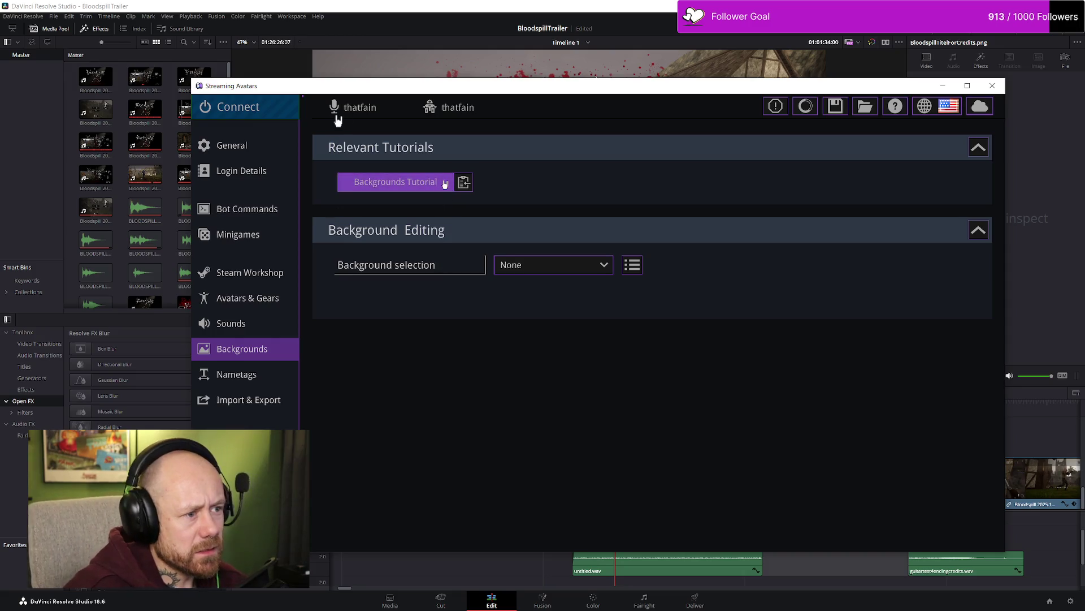
pyautogui.click(566, 269)
pyautogui.click(531, 295)
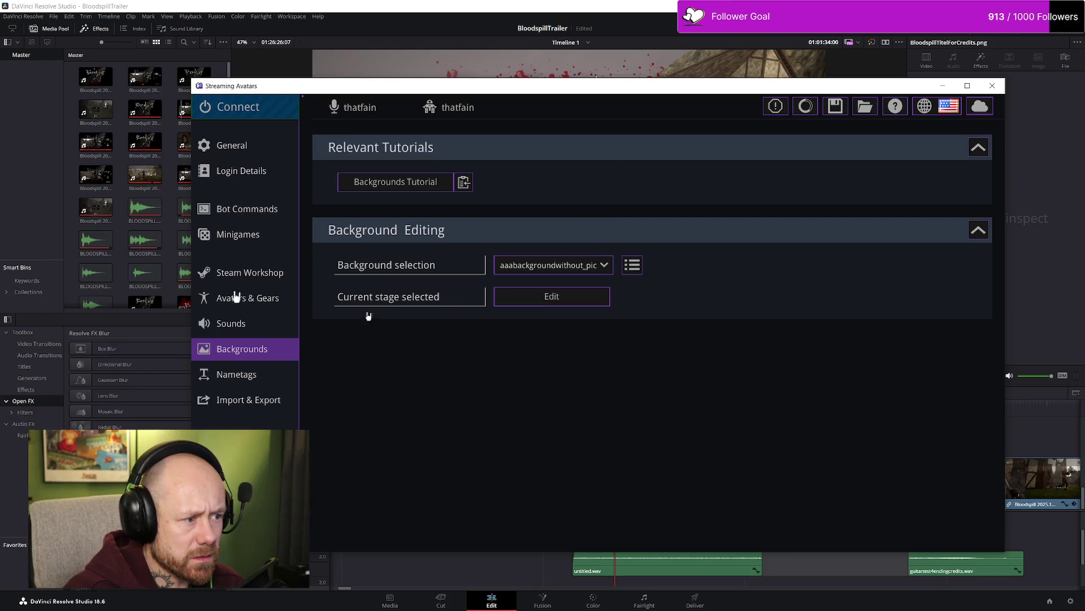
pyautogui.click(580, 303)
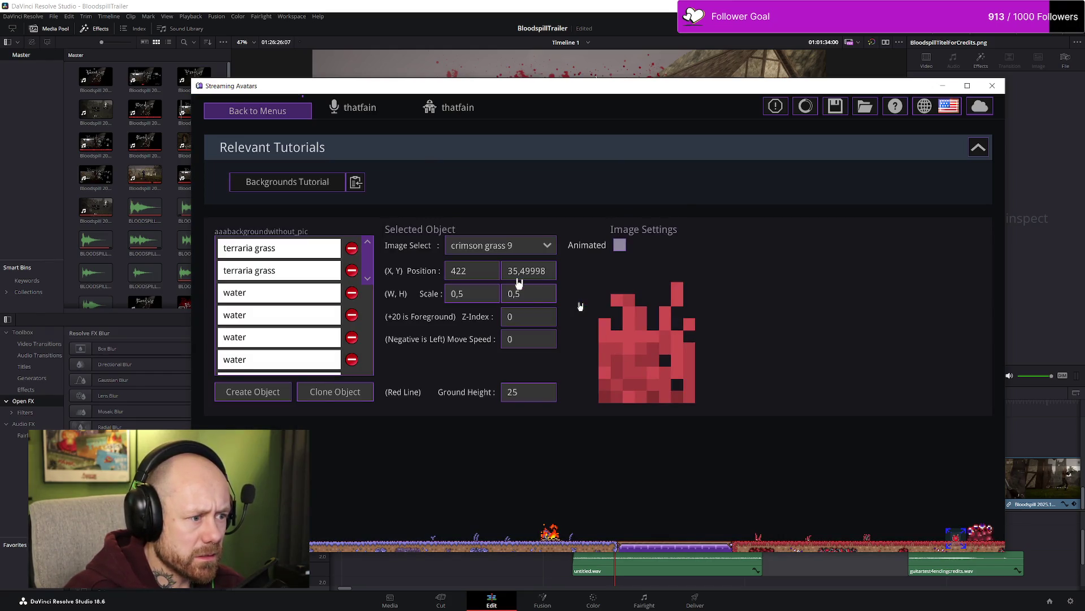
# Step: Set the new background object's image to 'snow tree sappling 1'
pyautogui.click(320, 184)
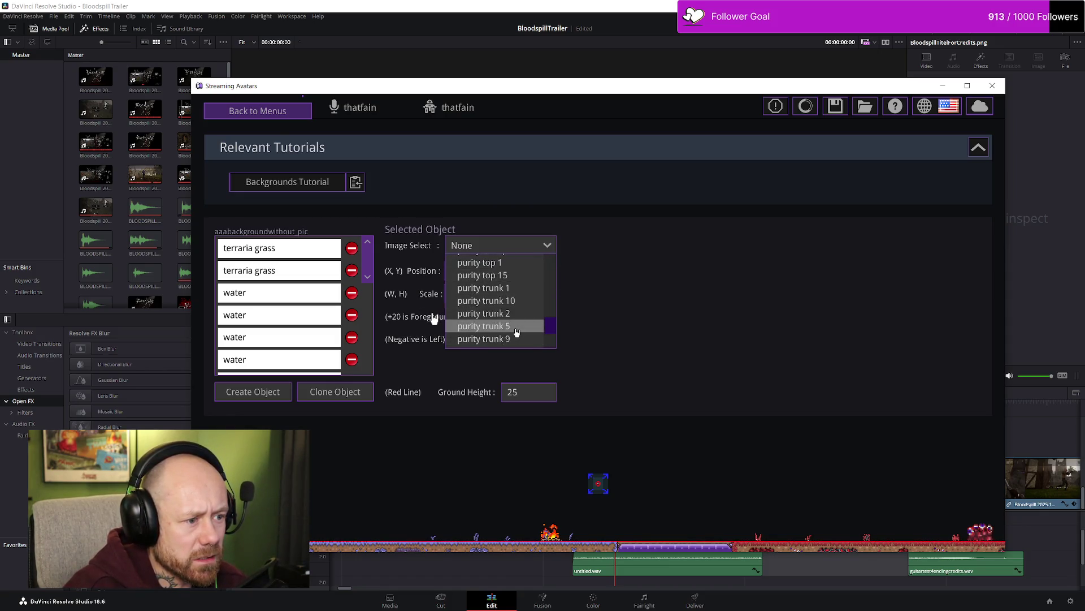
pyautogui.scroll(-2, 516, 332)
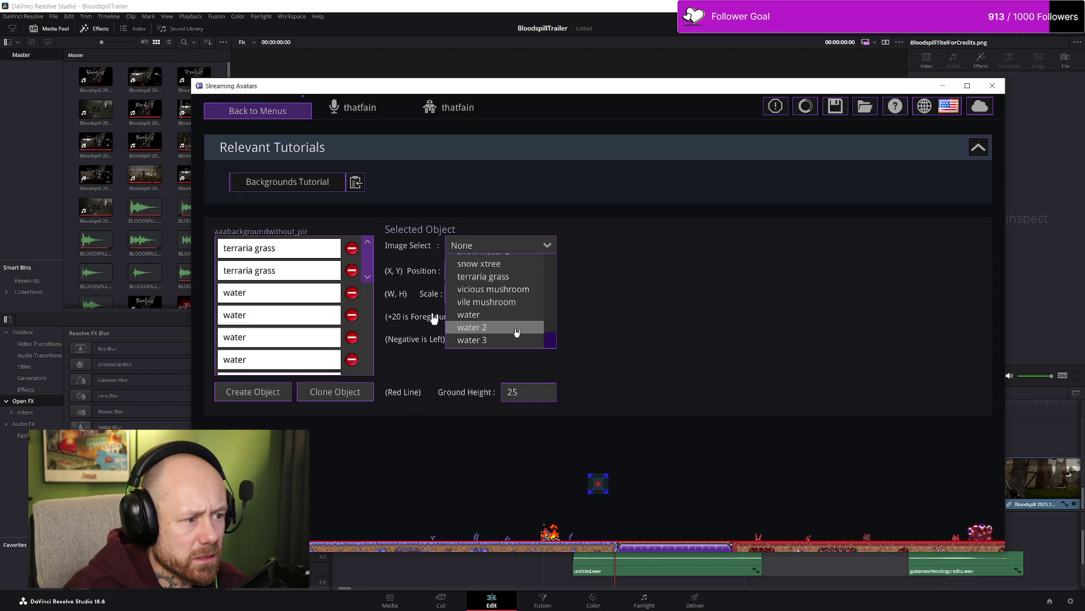
pyautogui.scroll(2, 517, 332)
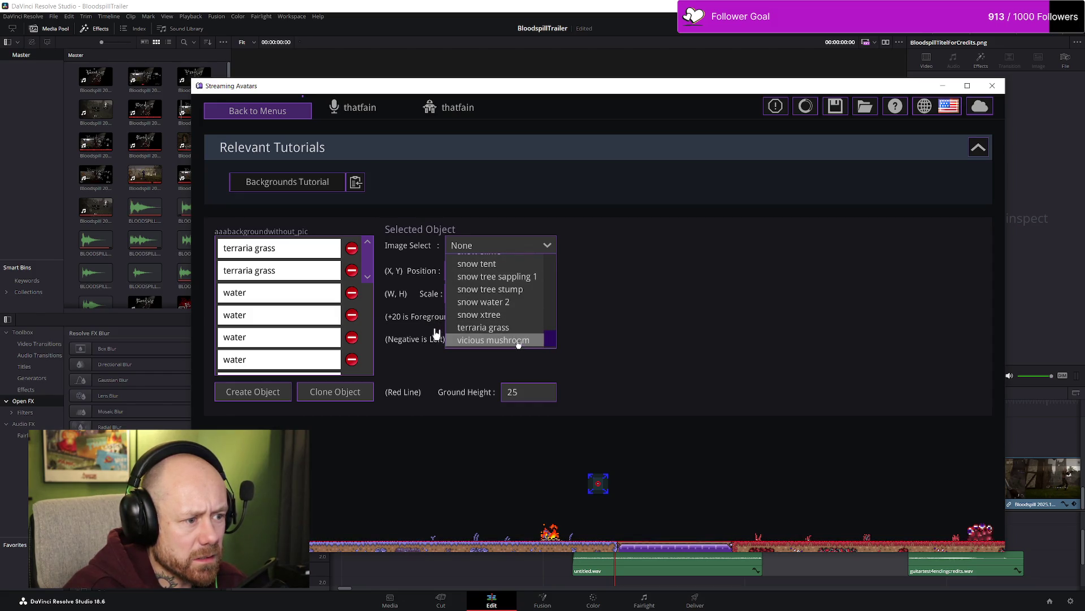
pyautogui.scroll(-2, 513, 323)
pyautogui.scroll(2, 515, 306)
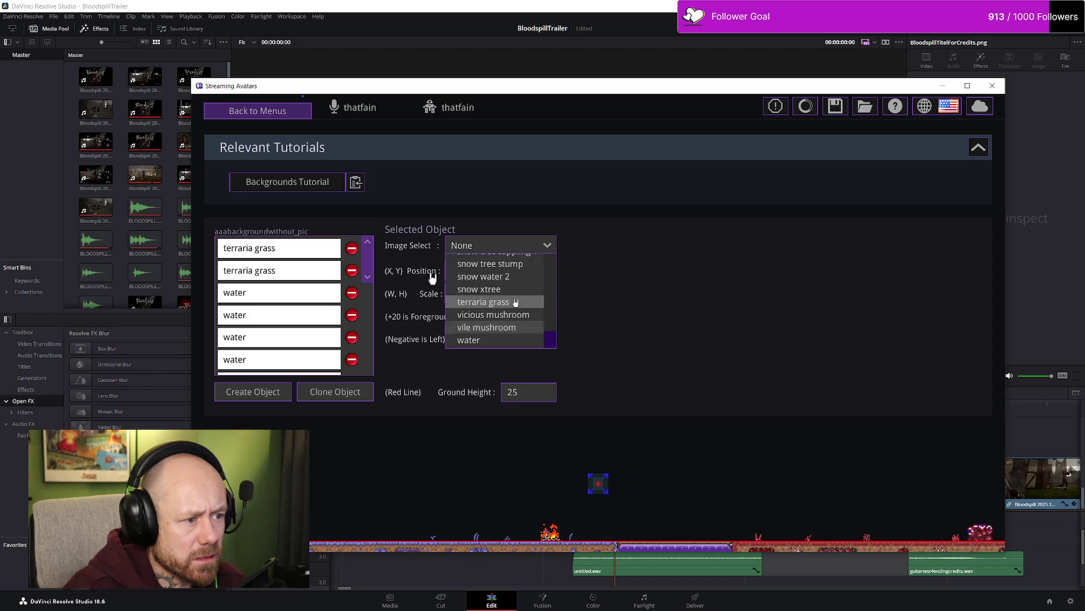
pyautogui.scroll(1, 519, 307)
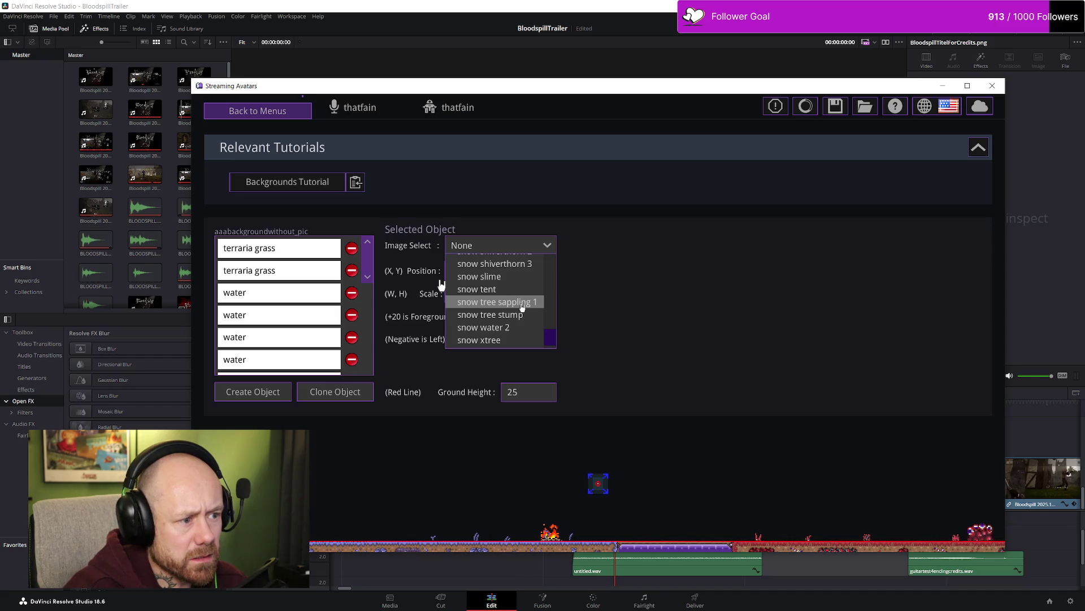
pyautogui.click(522, 303)
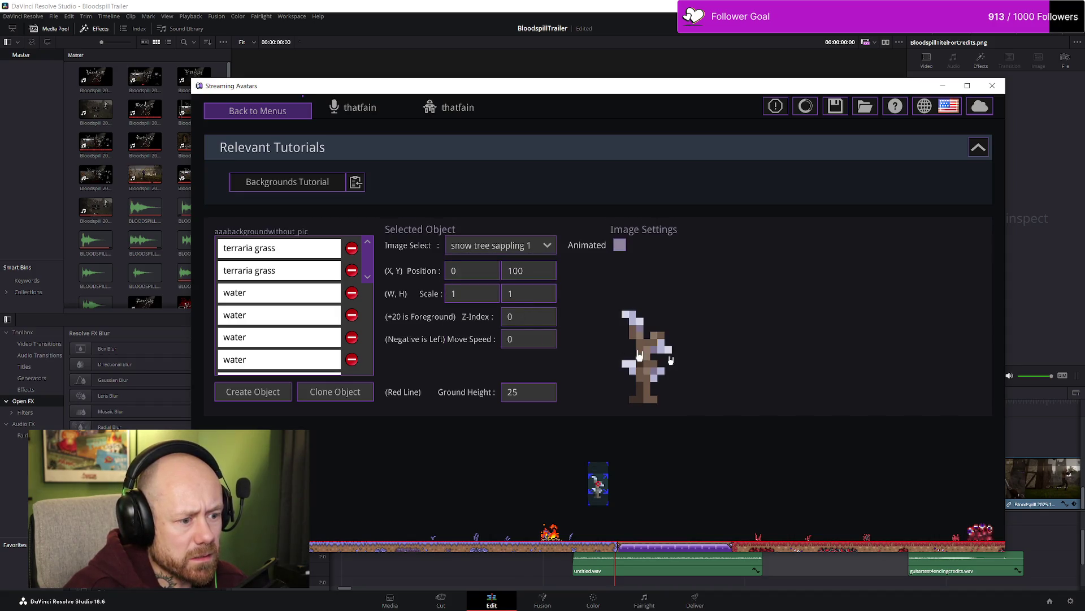
# Step: Change the object's image to 'snow background', filling the stage with snowy pine trees
pyautogui.click(514, 251)
pyautogui.scroll(5, 504, 323)
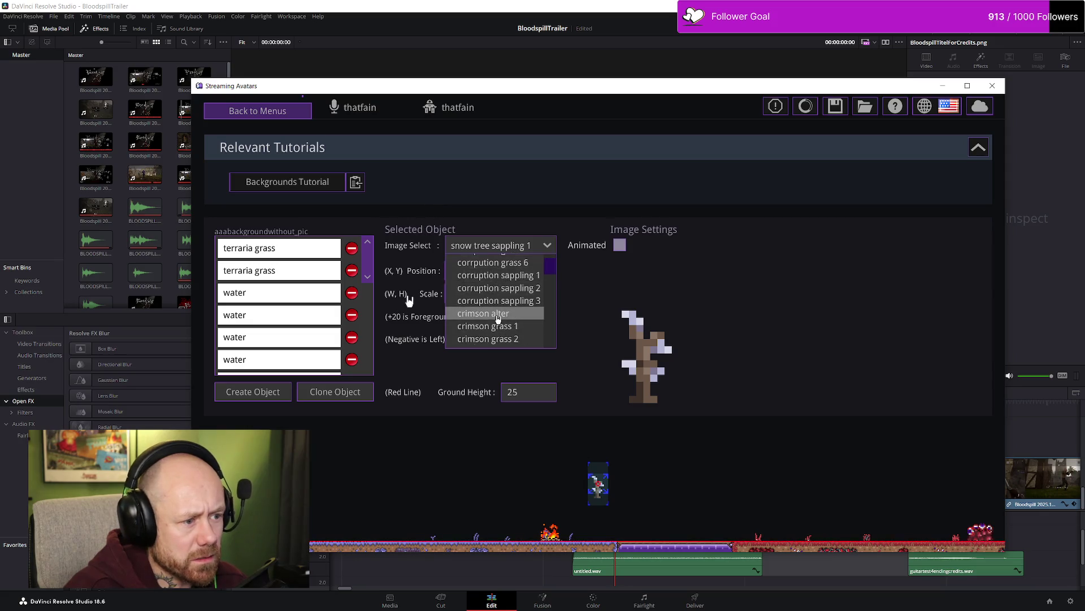
pyautogui.scroll(5, 509, 338)
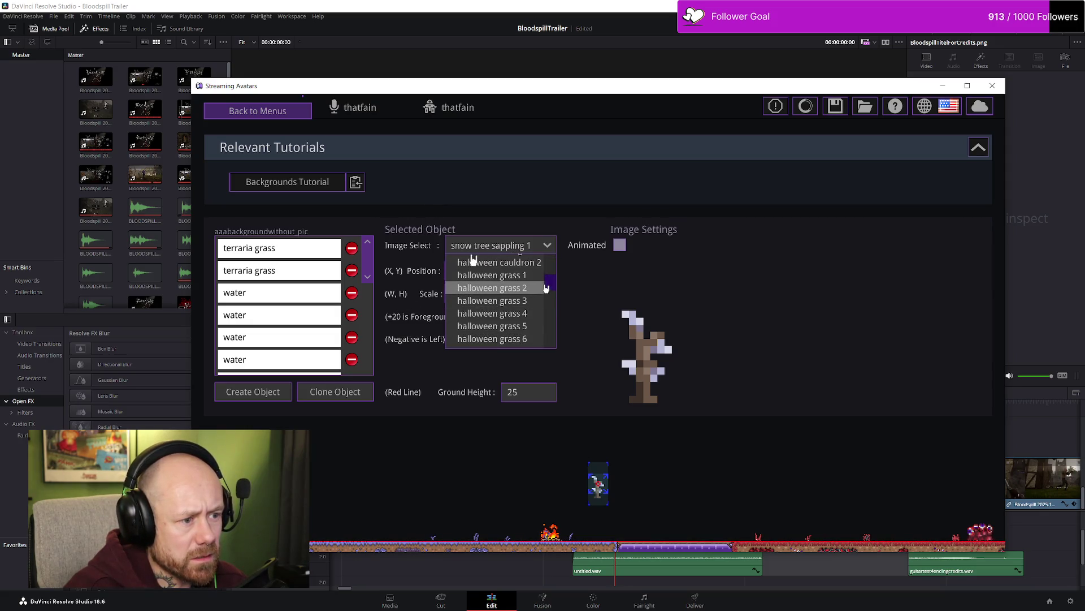
pyautogui.moveTo(551, 268); pyautogui.dragTo(552, 287)
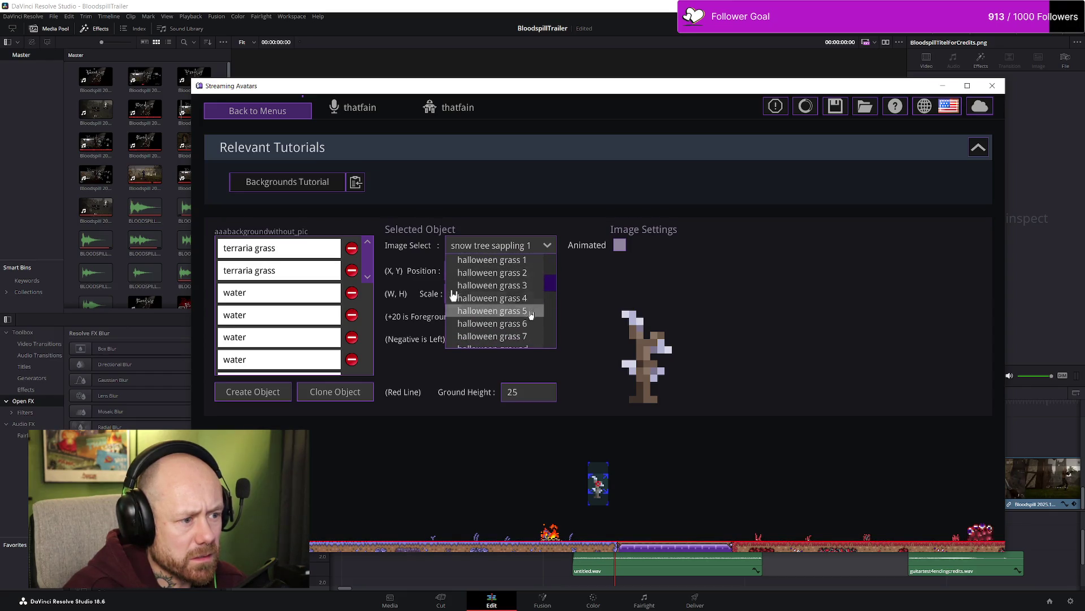
pyautogui.scroll(-5, 530, 319)
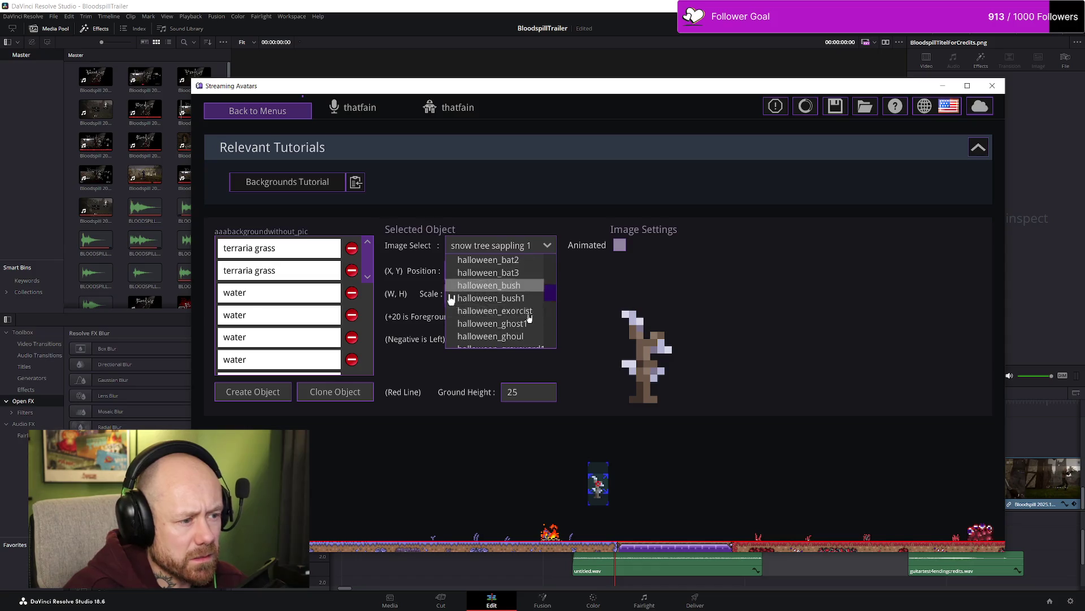
pyautogui.scroll(-5, 530, 318)
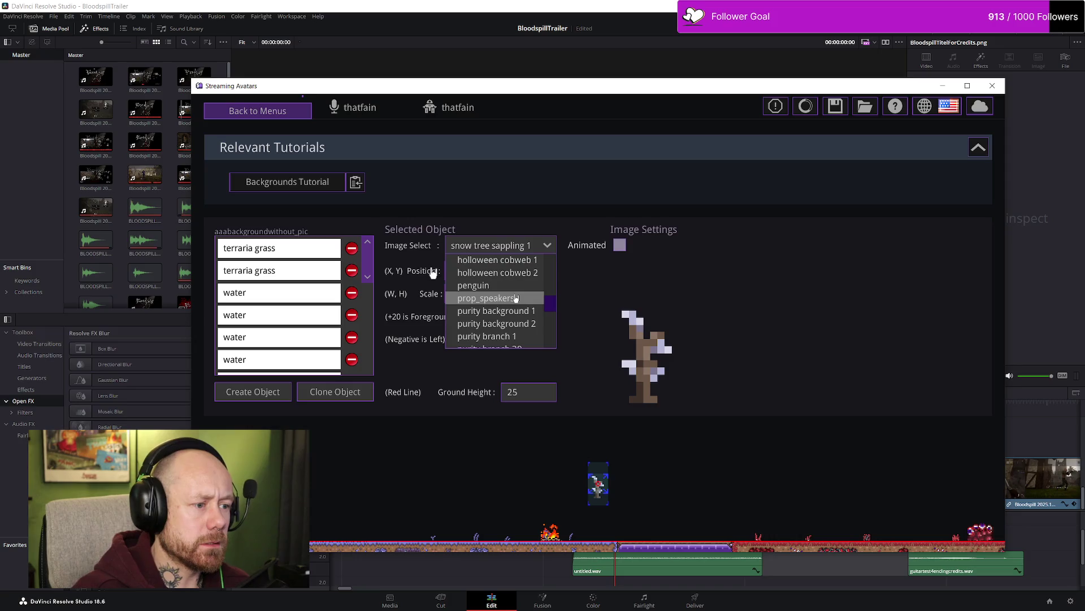
pyautogui.scroll(-5, 523, 311)
pyautogui.scroll(-6, 526, 319)
pyautogui.scroll(-5, 527, 318)
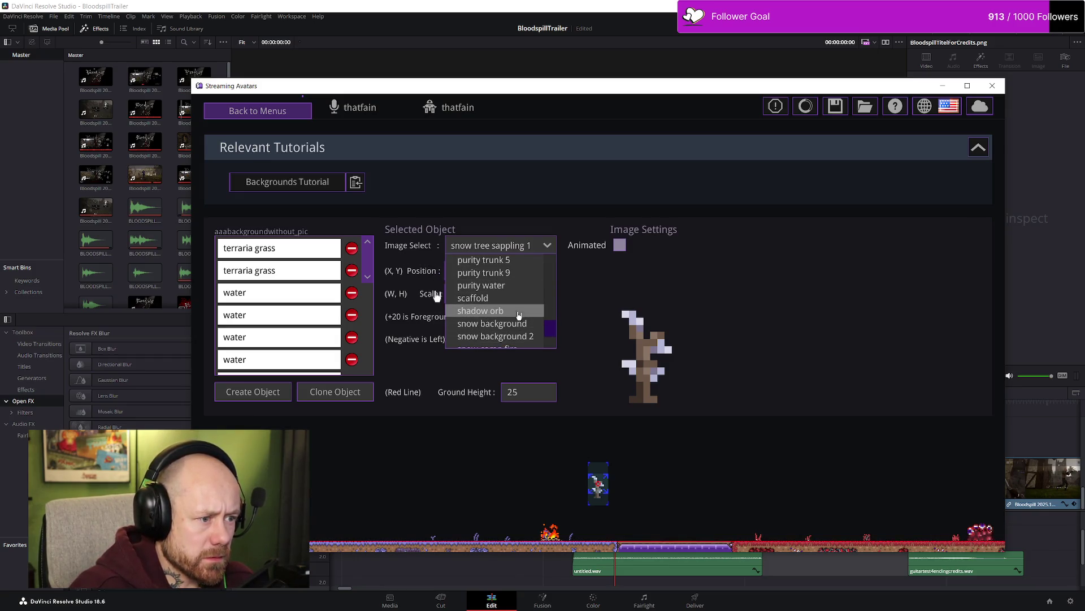
pyautogui.scroll(-2, 517, 335)
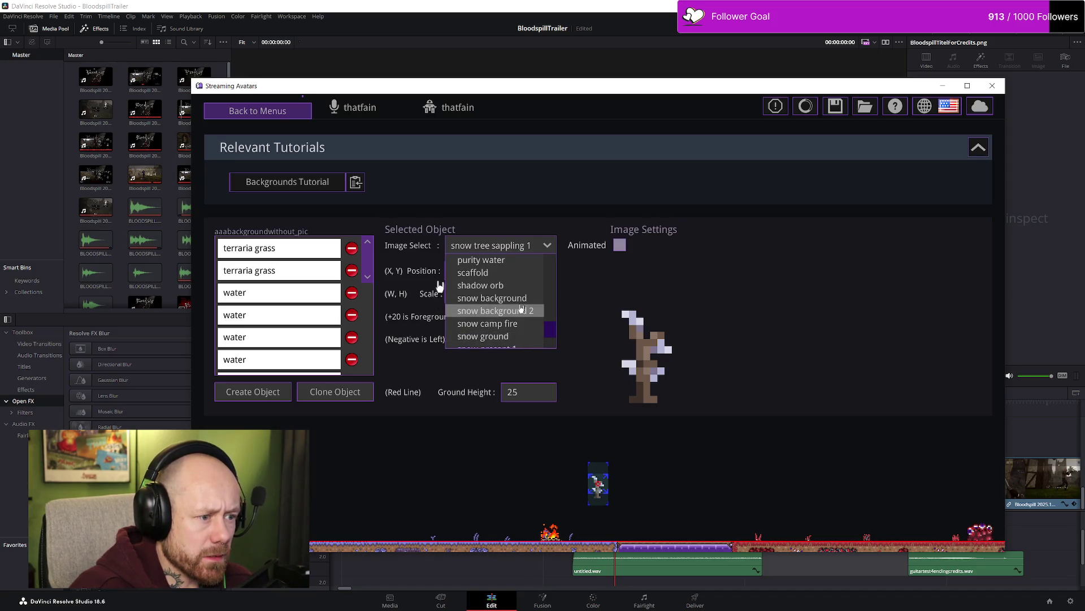
pyautogui.click(523, 302)
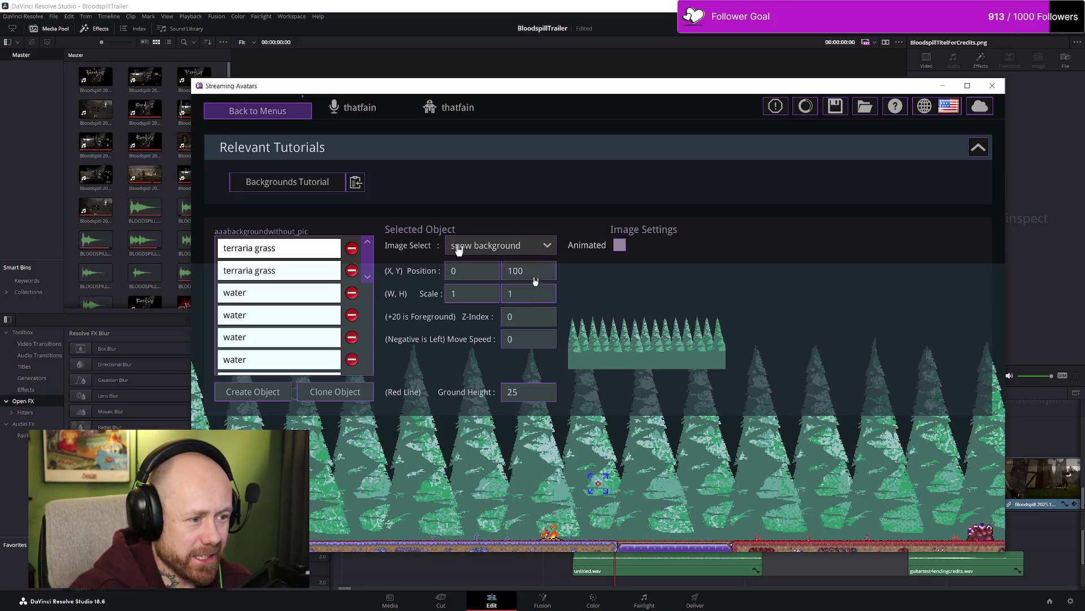
pyautogui.click(537, 248)
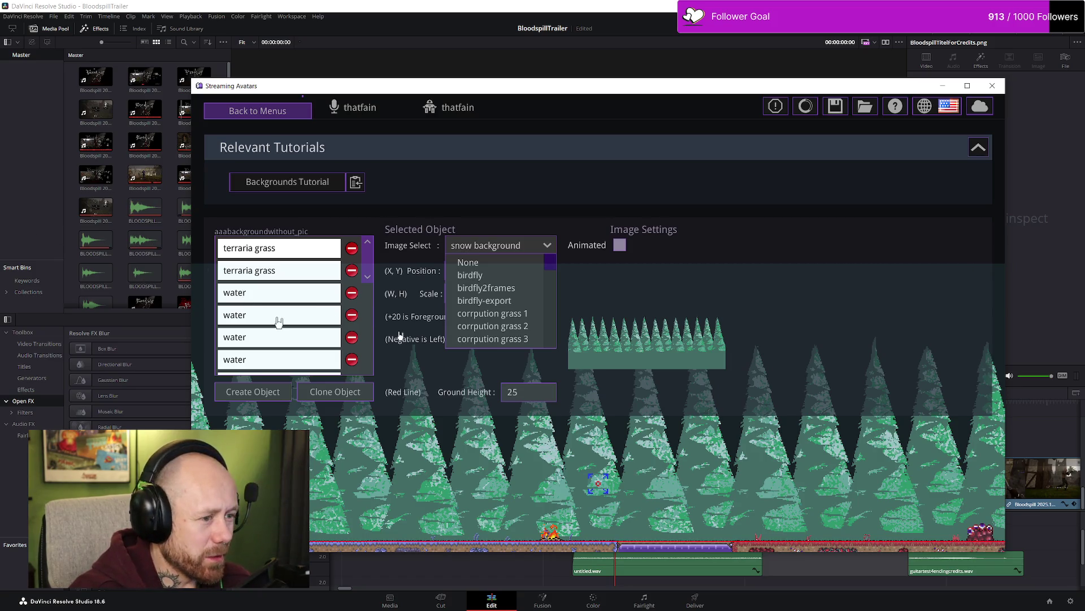
# Step: Try the 'penguin' image for the background object
pyautogui.scroll(-8, 491, 282)
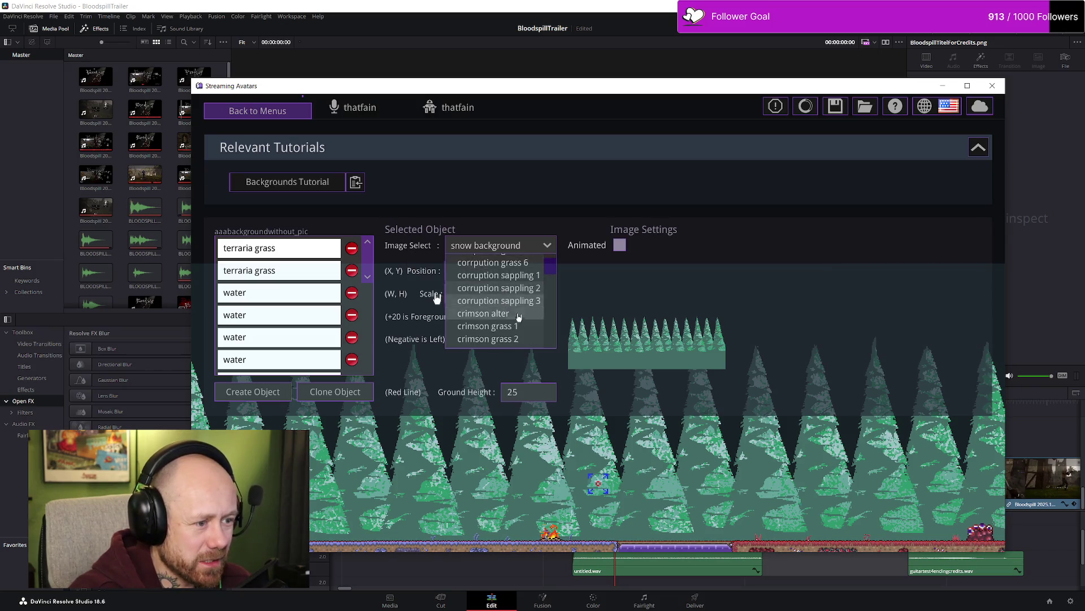
pyautogui.scroll(-10, 501, 329)
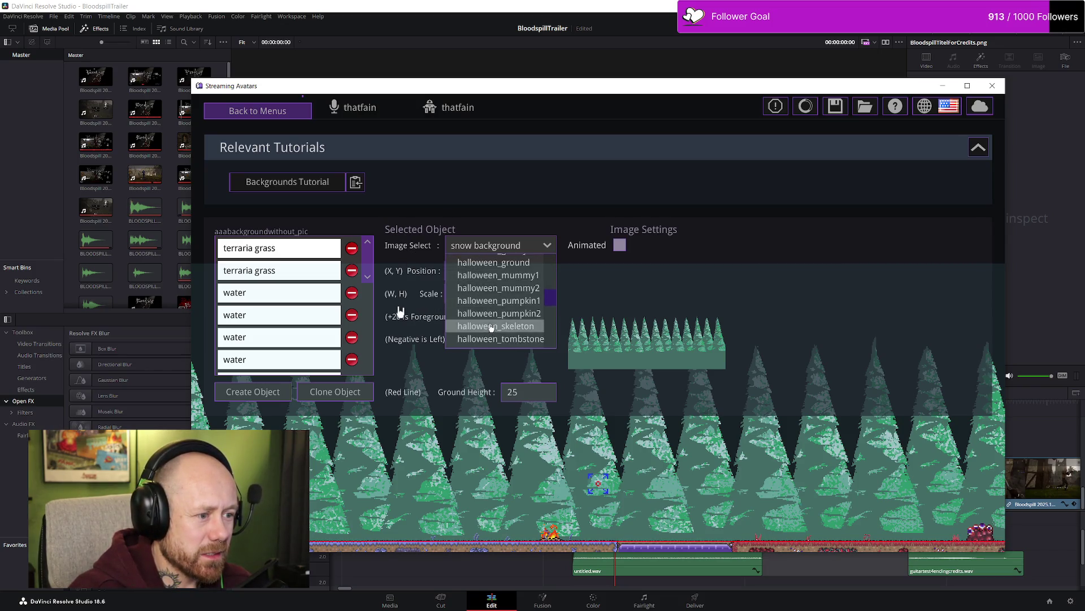
pyautogui.click(485, 301)
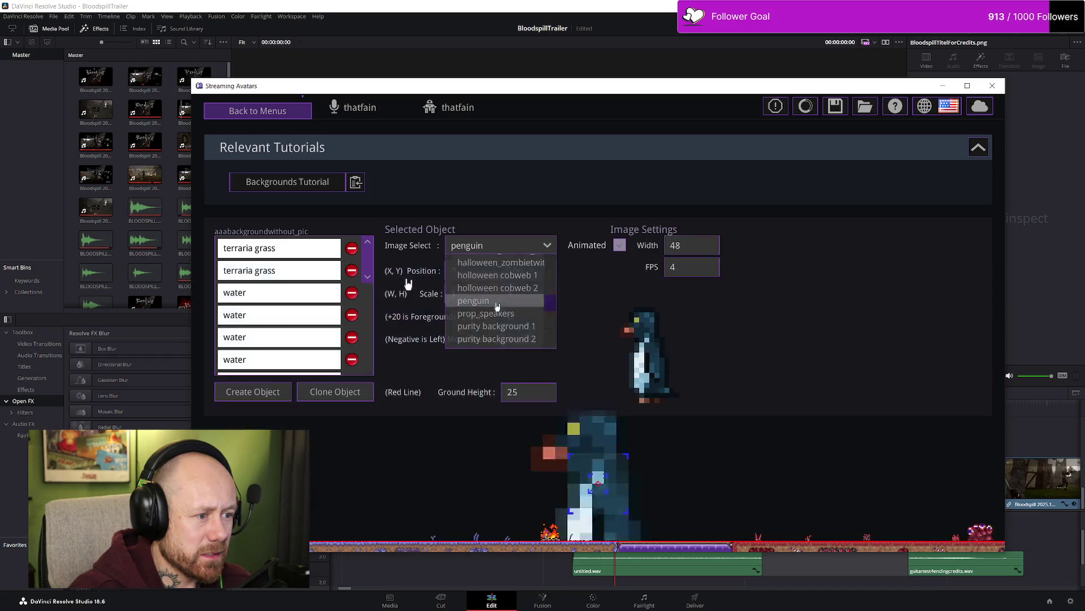
# Step: Switch the object to the 'snow xtree' Christmas tree and move it to the stage's left end (-301.5, 94)
pyautogui.click(509, 250)
pyautogui.scroll(-10, 492, 294)
pyautogui.scroll(-15, 486, 292)
pyautogui.click(513, 291)
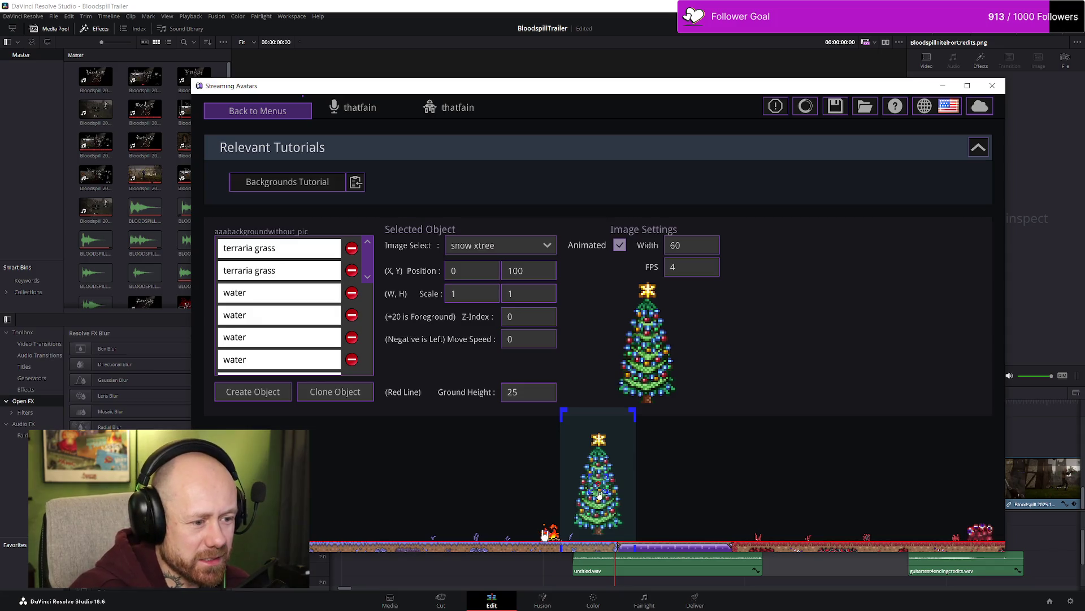
pyautogui.moveTo(600, 490)
pyautogui.mouseDown()
pyautogui.moveTo(317, 495)
pyautogui.moveTo(358, 495)
pyautogui.moveTo(325, 493)
pyautogui.moveTo(345, 491)
pyautogui.mouseUp()
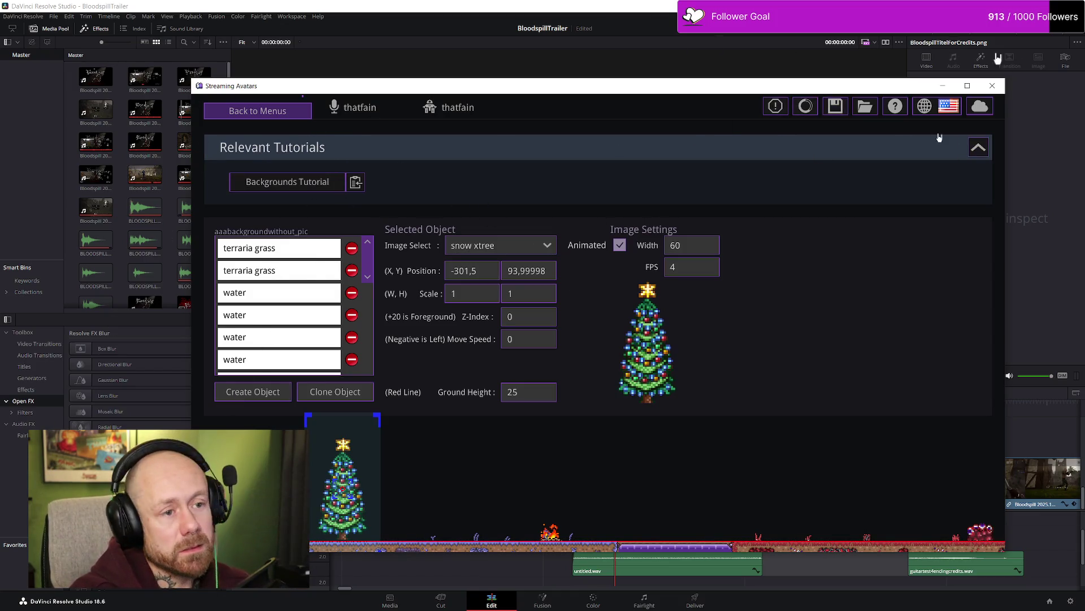
pyautogui.click(979, 149)
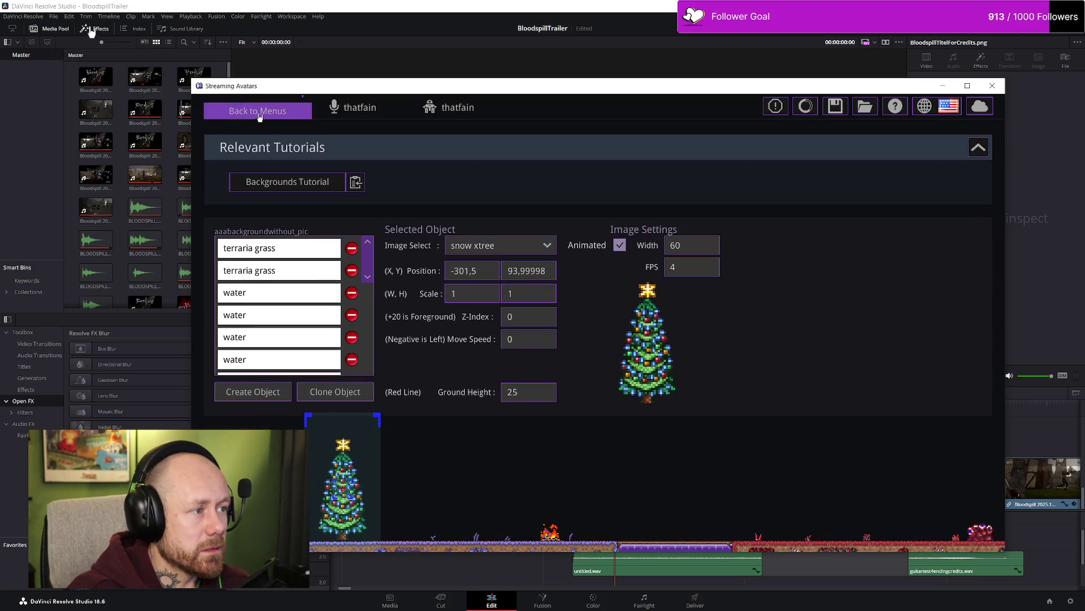
# Step: Return to the main settings menu and save the edited background, closing the background editor
pyautogui.click(257, 111)
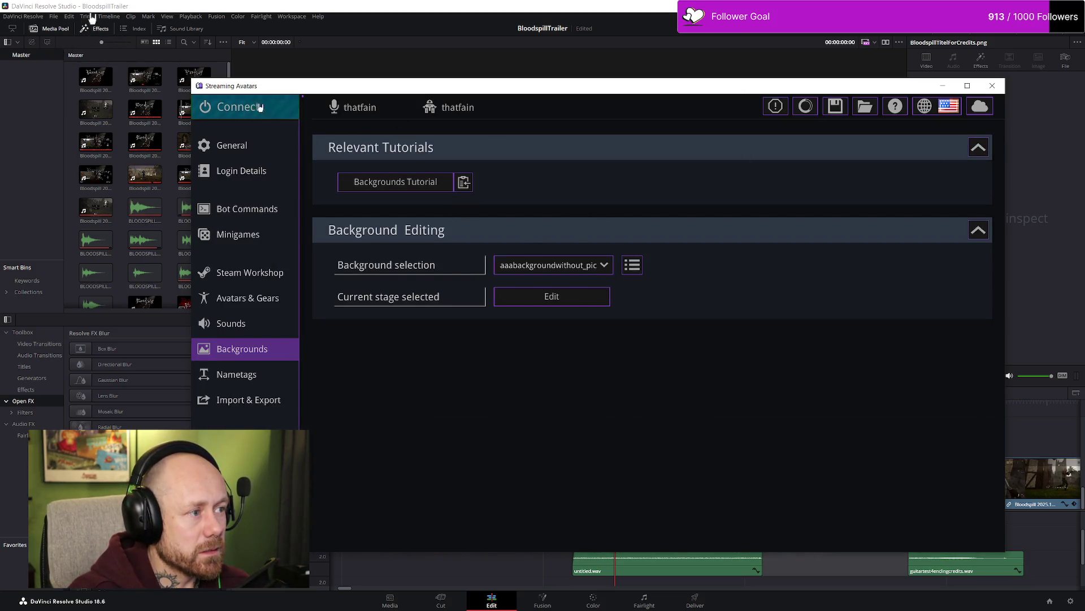
pyautogui.click(547, 298)
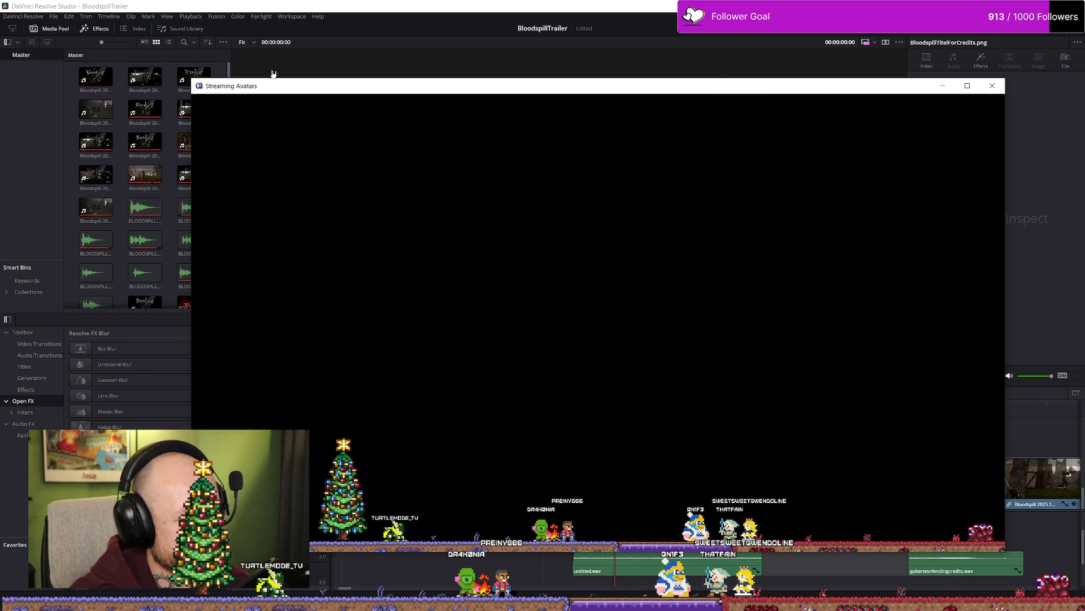
# Step: Reselect a background in the overlay's background settings, then jump back earlier in the Resolve trailer
pyautogui.click(310, 108)
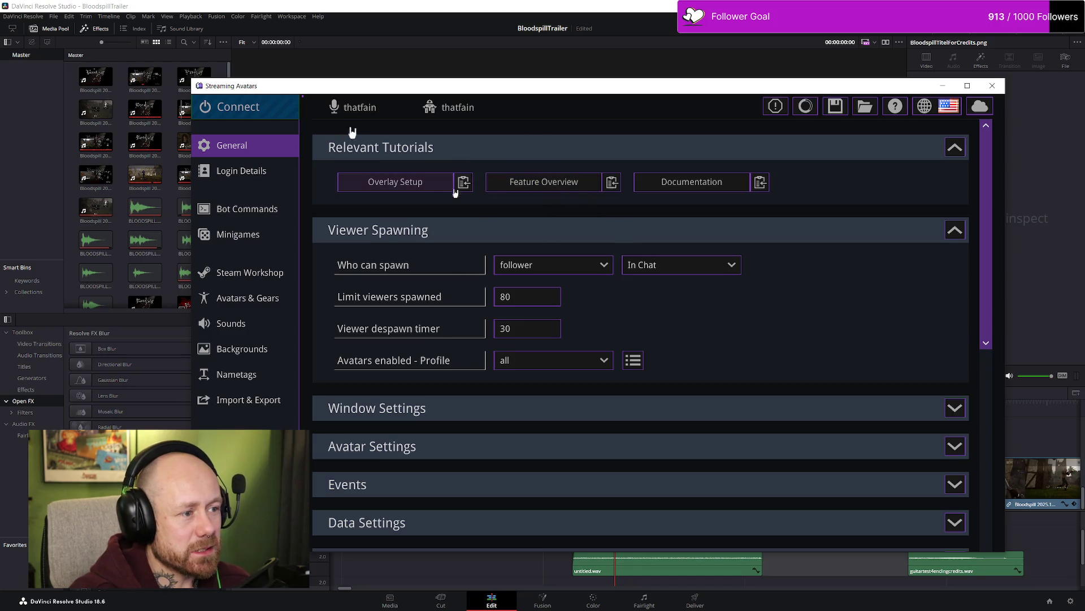
pyautogui.click(257, 349)
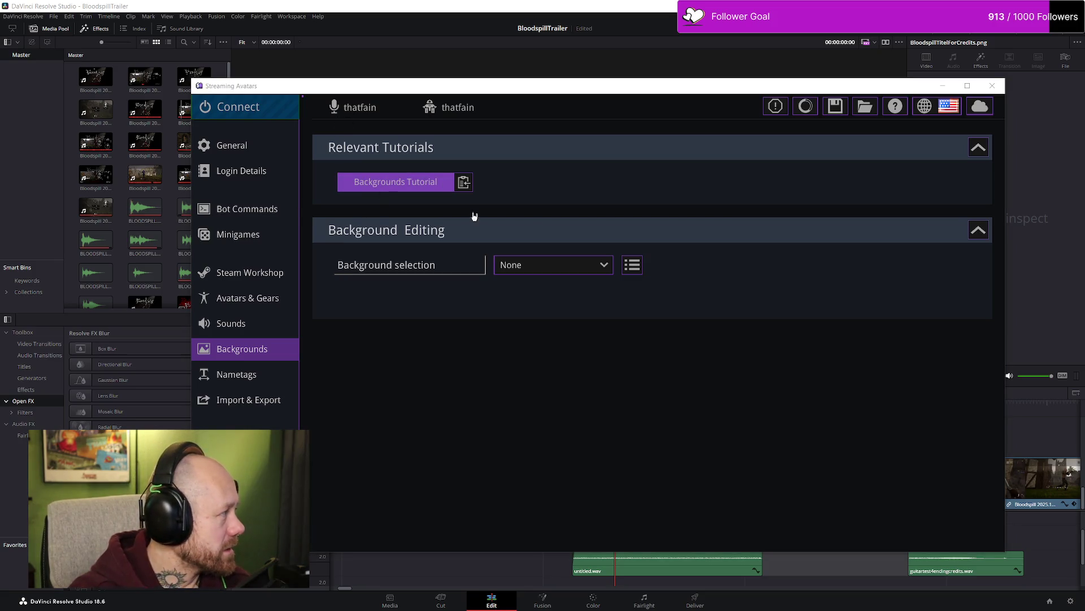
pyautogui.click(553, 264)
pyautogui.click(566, 294)
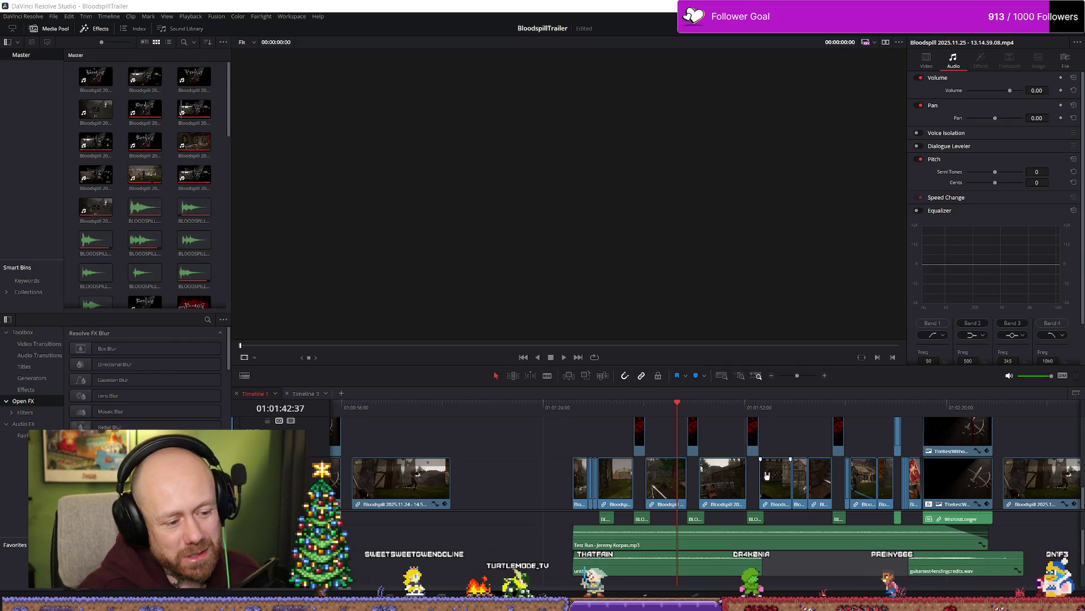
pyautogui.click(593, 416)
# Step: Move the playhead to 01:01:28:06, save the BloodspillTrailer project, and play it full screen
pyautogui.moveTo(593, 417); pyautogui.dragTo(572, 417)
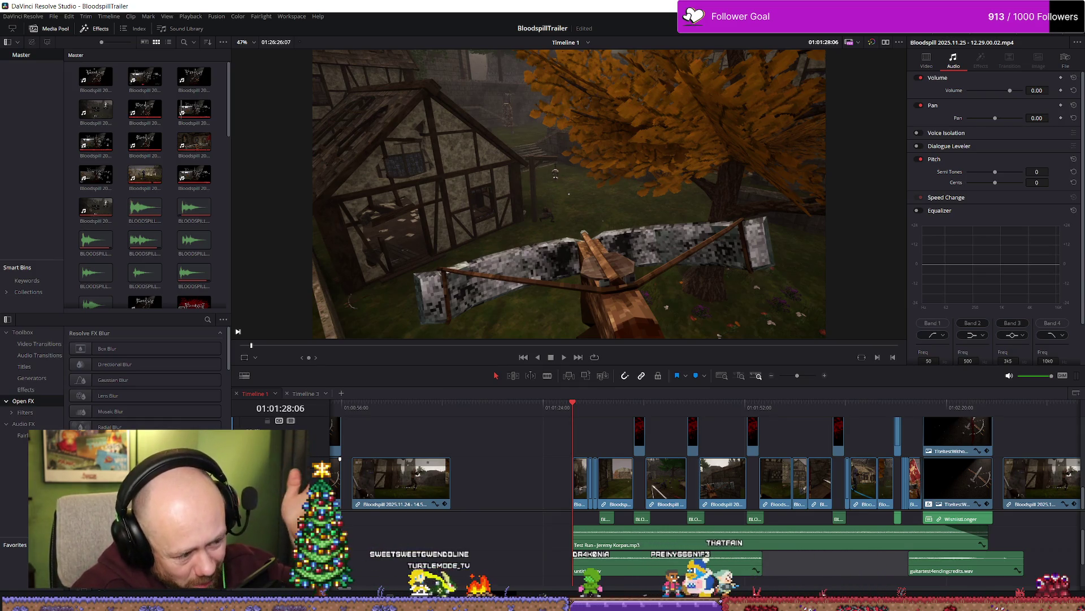
pyautogui.hotkey('ctrl', 's')
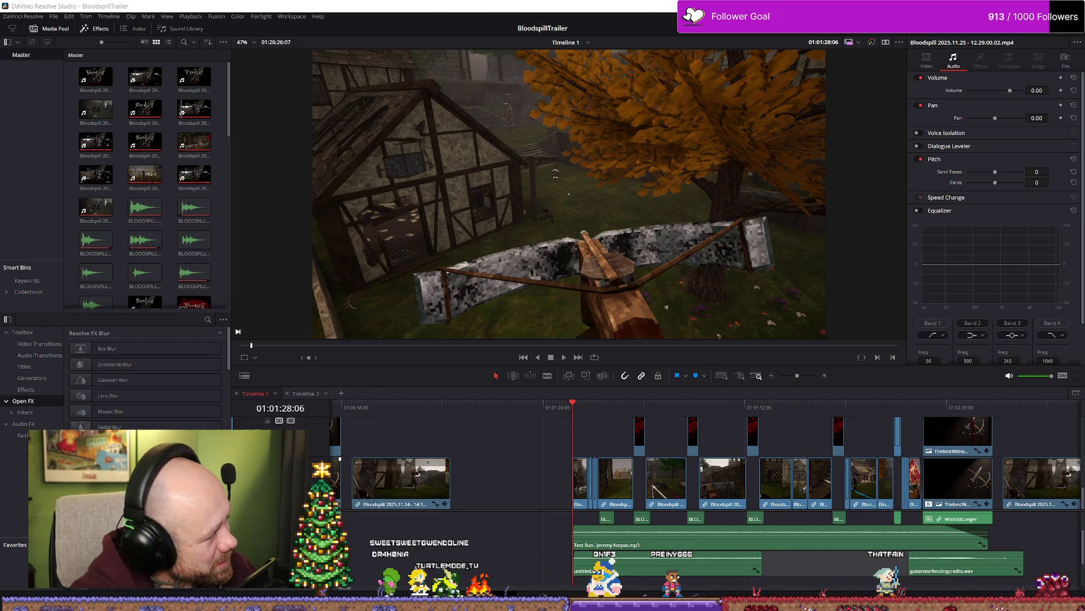
pyautogui.click(599, 430)
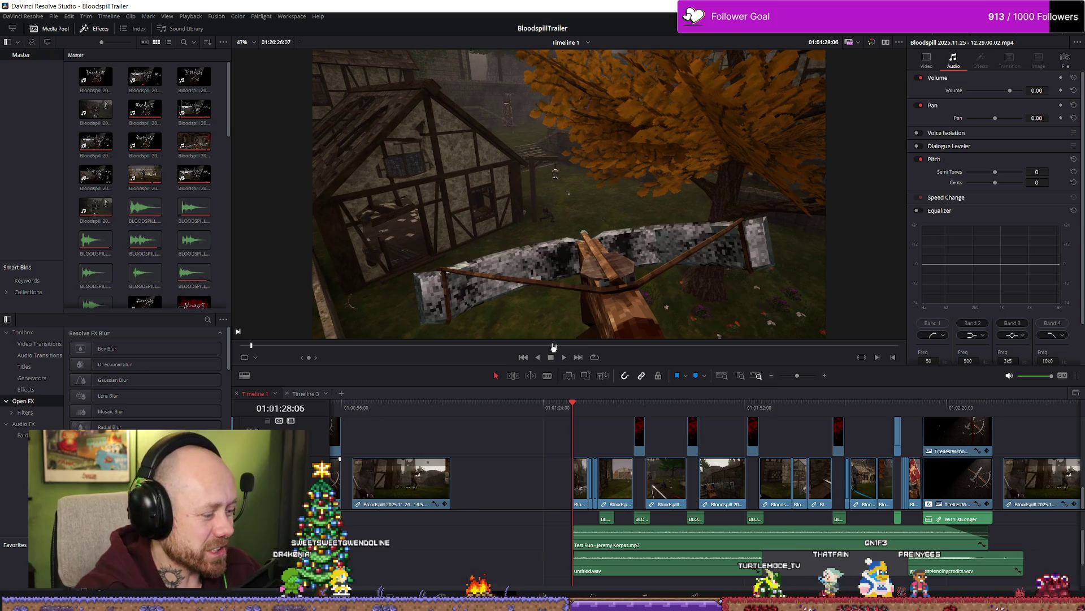
pyautogui.press('p')
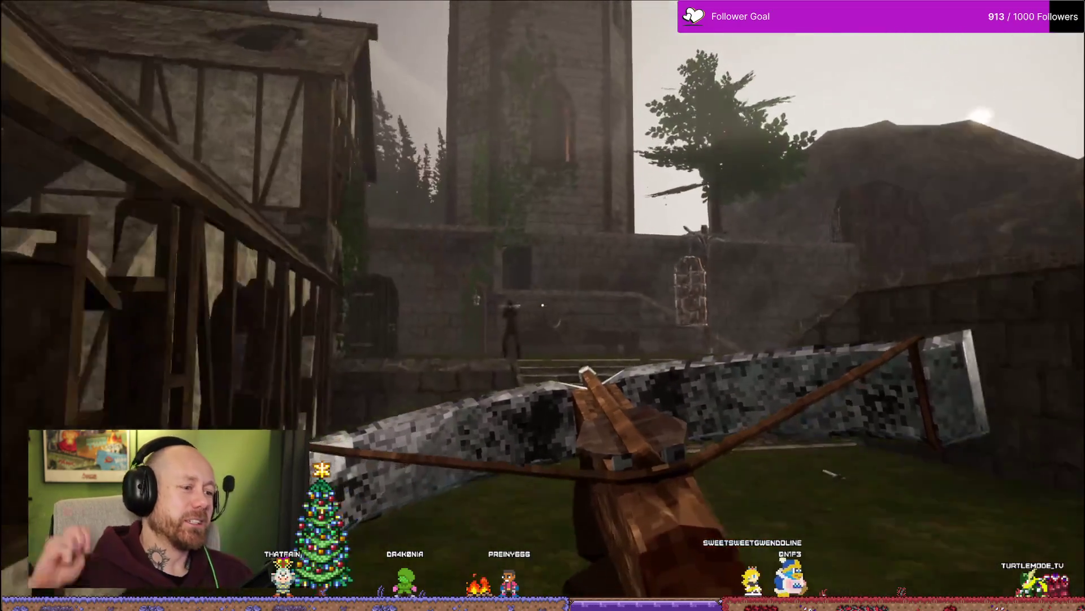
# Step: Watch the full-screen trailer, pause it at 01:01:47:44, and exit full-screen playback
pyautogui.click(543, 305)
pyautogui.click(543, 306)
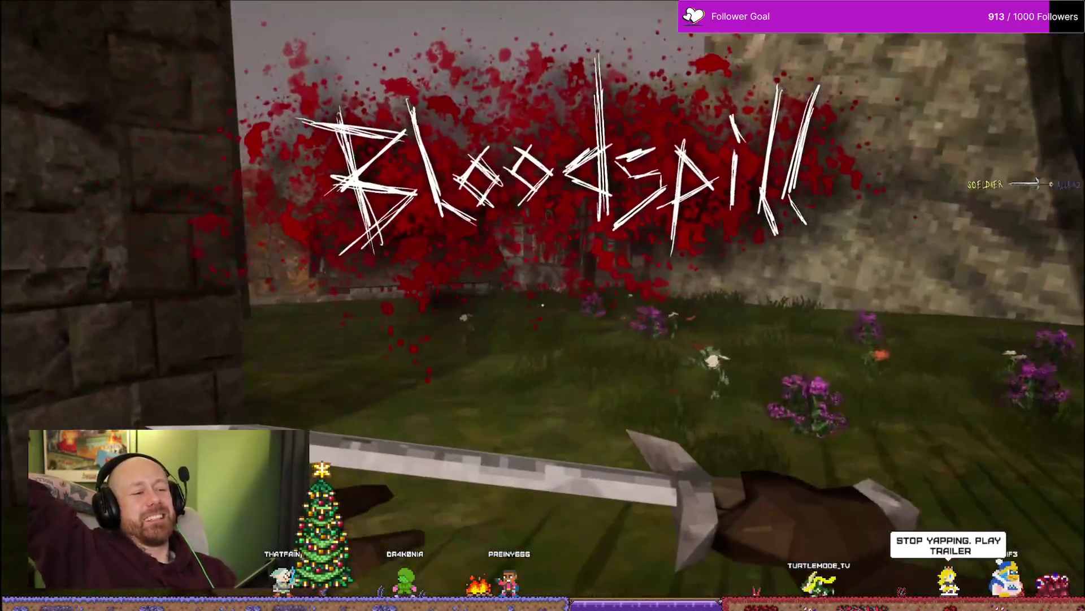
pyautogui.click(543, 305)
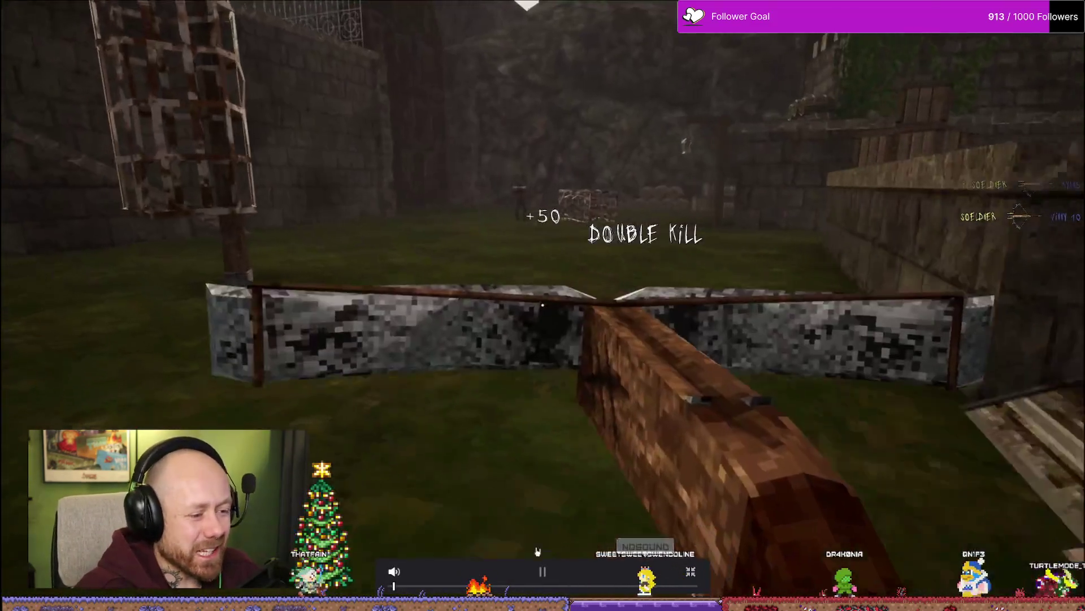
pyautogui.click(537, 561)
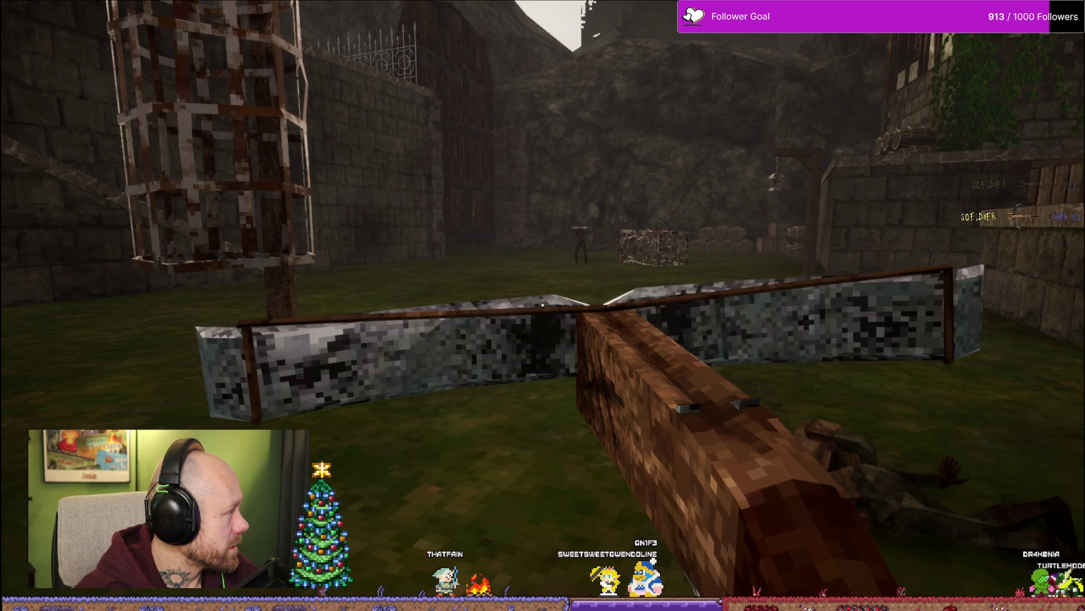
pyautogui.press('Escape')
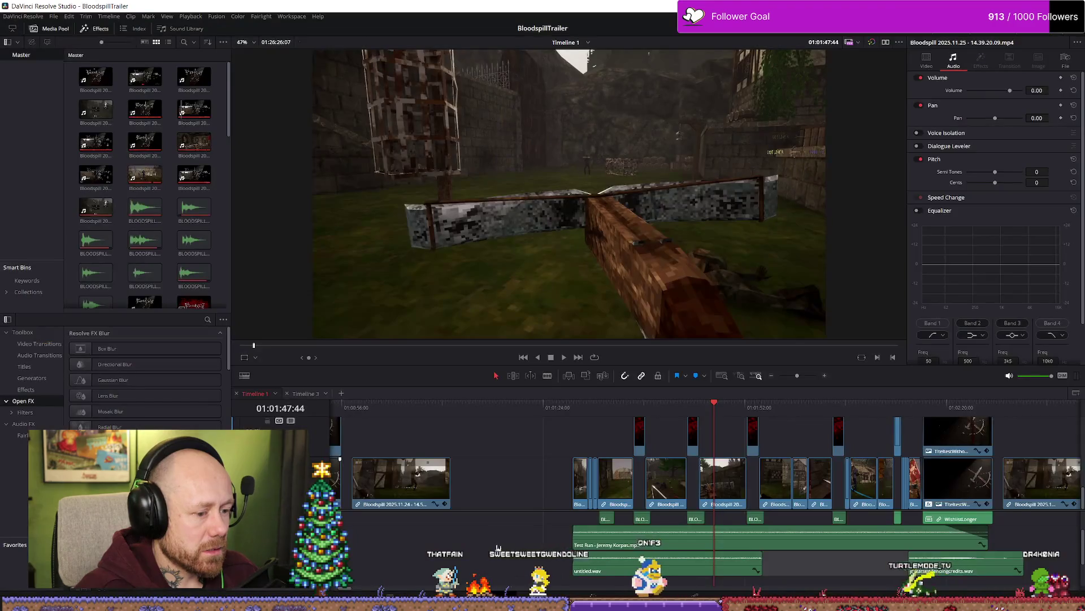
# Step: Replay a short stretch of the trailer from around 01:01:28
pyautogui.moveTo(573, 406); pyautogui.dragTo(576, 406)
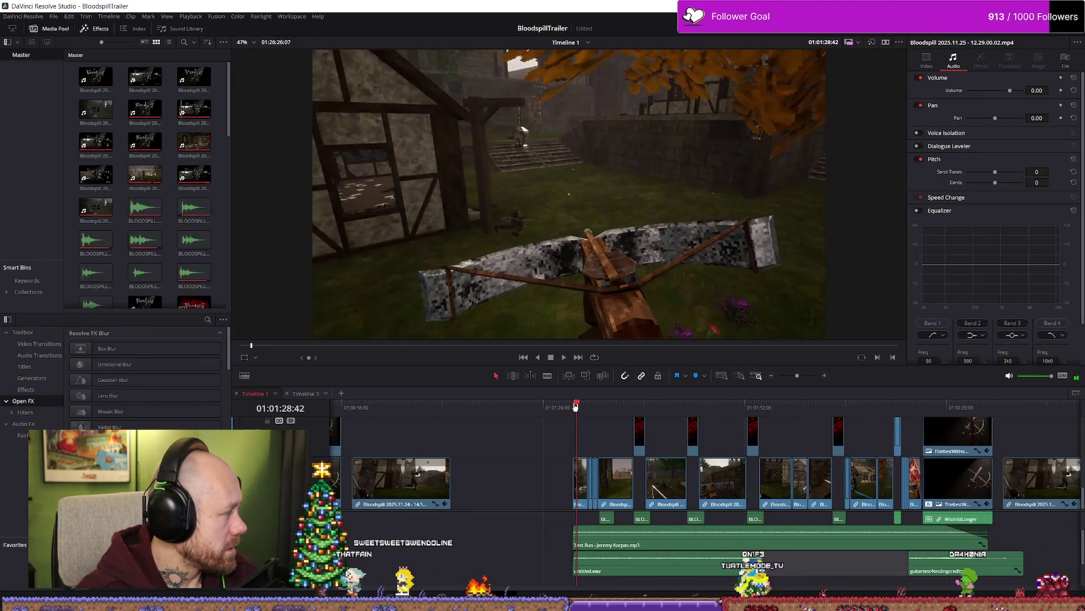
pyautogui.press('space')
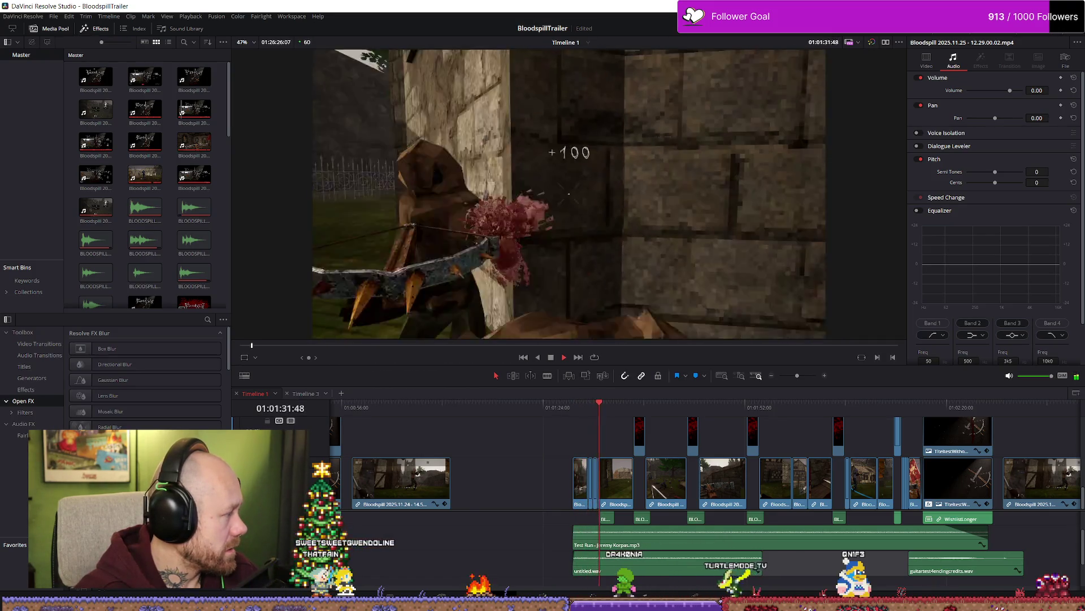
pyautogui.press('space')
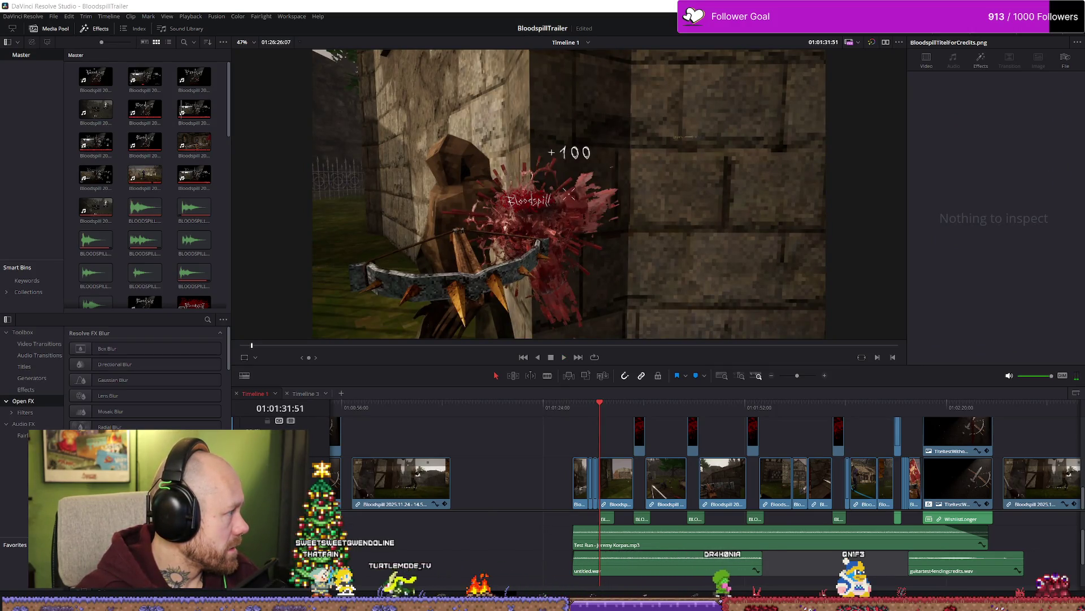
pyautogui.click(487, 437)
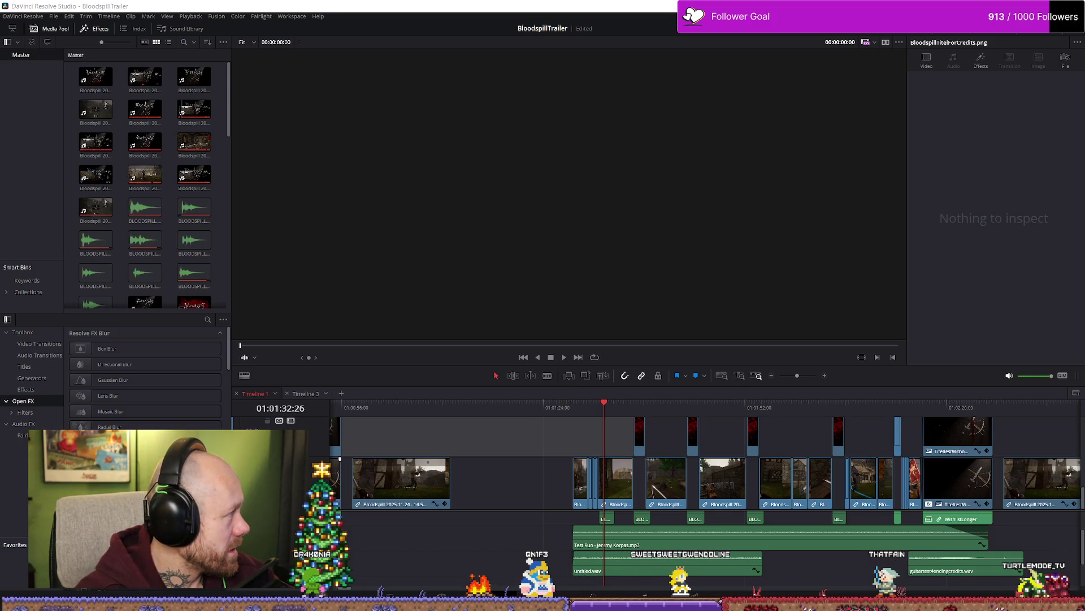
# Step: Set the playhead to 01:01:29:55 and save the trailer project
pyautogui.click(583, 419)
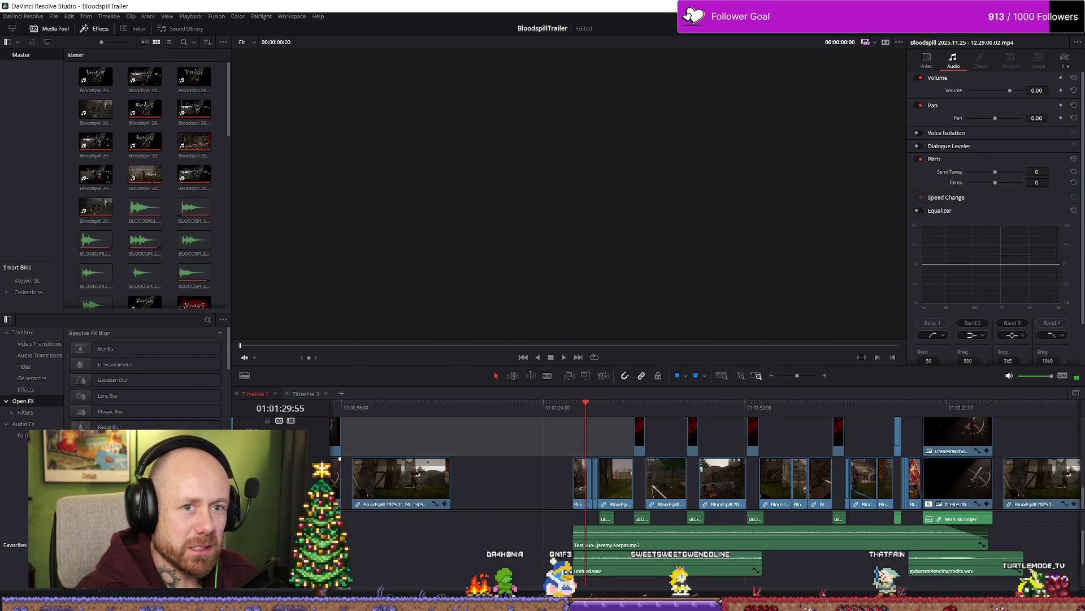
pyautogui.hotkey('ctrl', 's')
pyautogui.hotkey('alt', 'Tab')
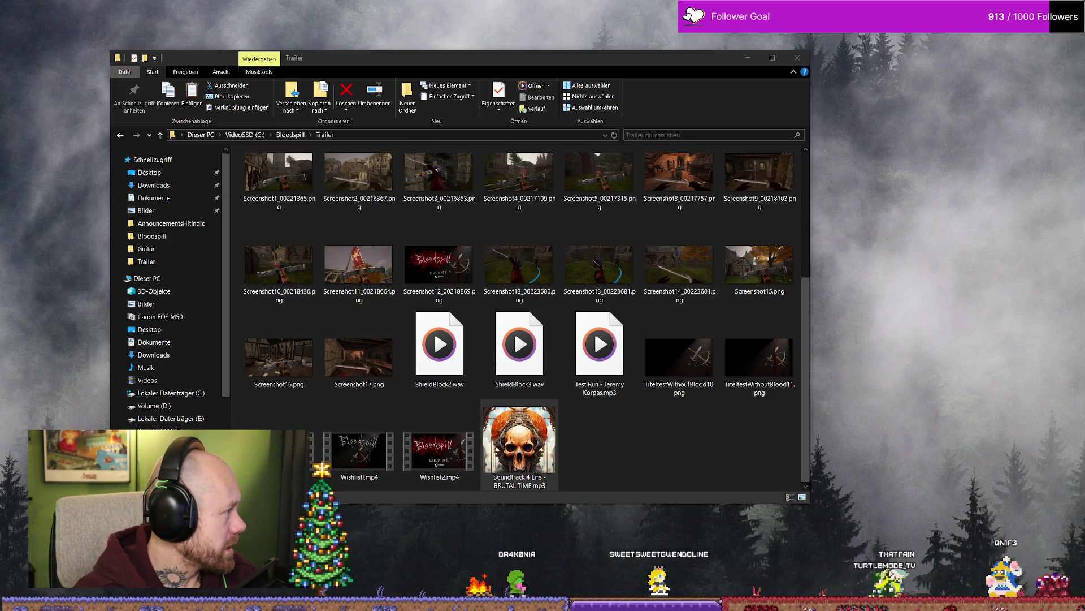
# Step: Check the open windows, then reopen the BloodspillTrailer project in the relaunched Resolve
pyautogui.press('super+Tab')
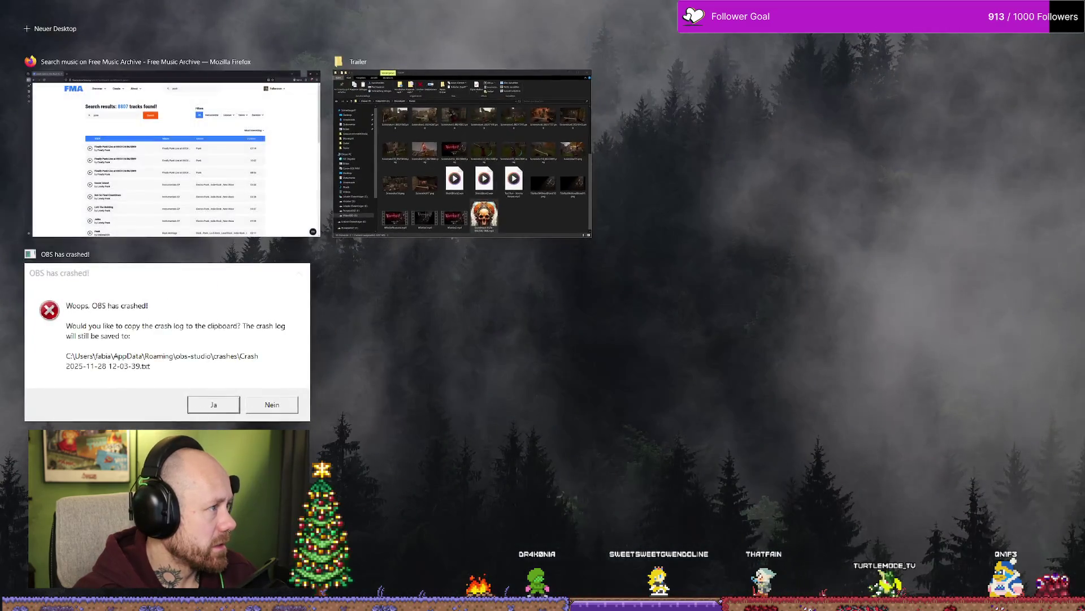
pyautogui.press('Escape')
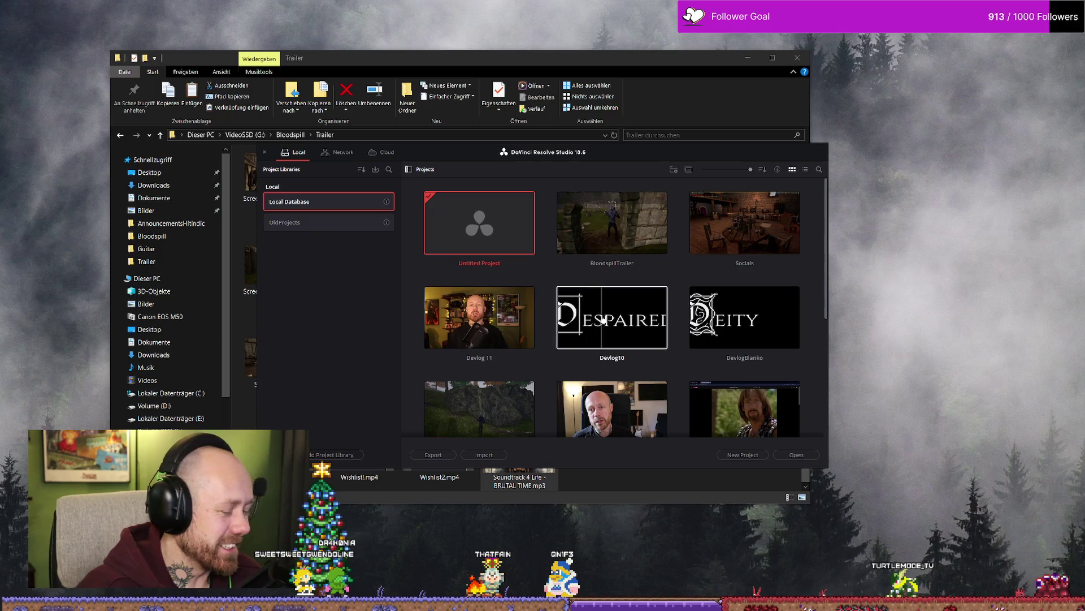
pyautogui.doubleClick(634, 252)
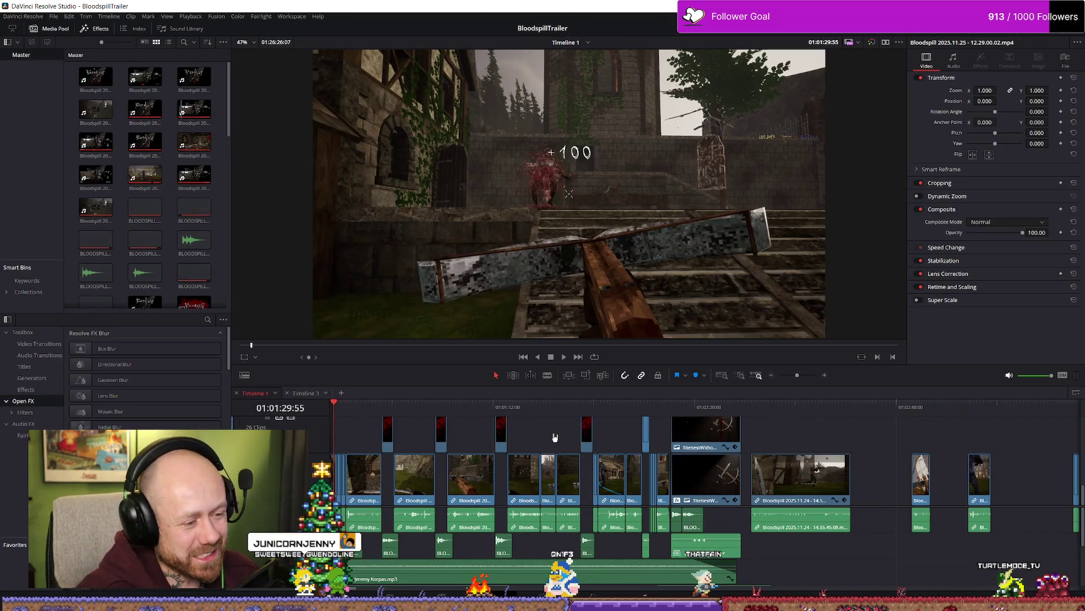
# Step: Put Timeline 1's playhead at 01:01:28:06 and bring up the track's options menu
pyautogui.click(697, 408)
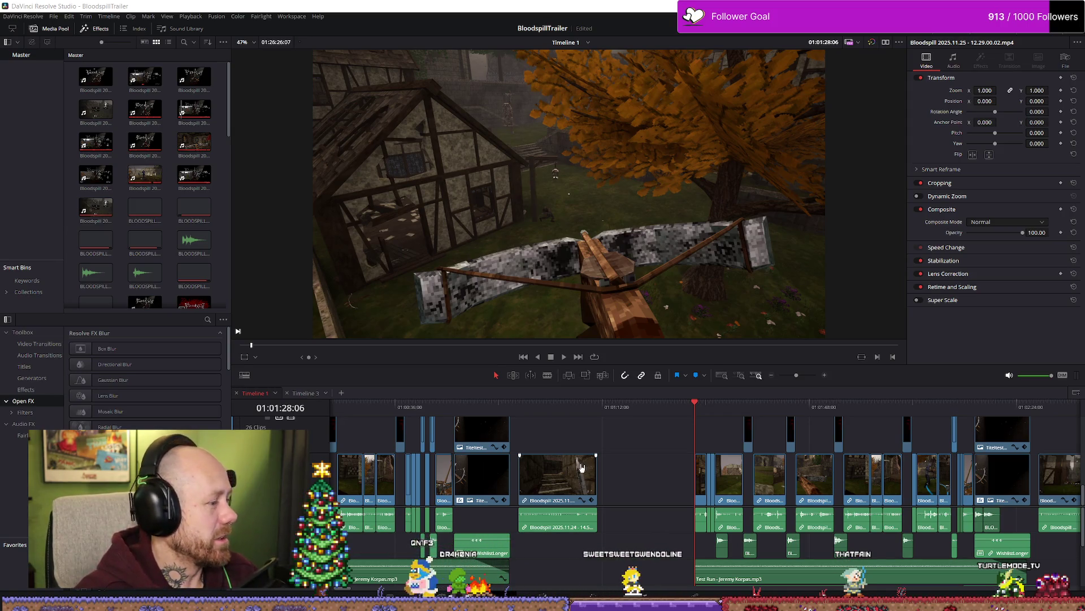
pyautogui.rightClick(721, 425)
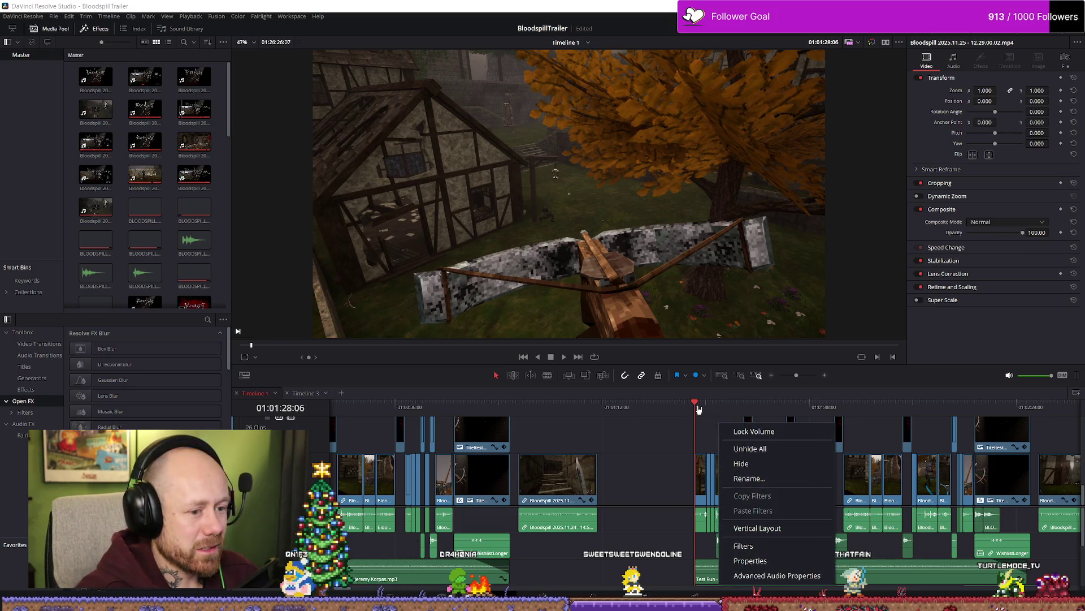
pyautogui.click(700, 407)
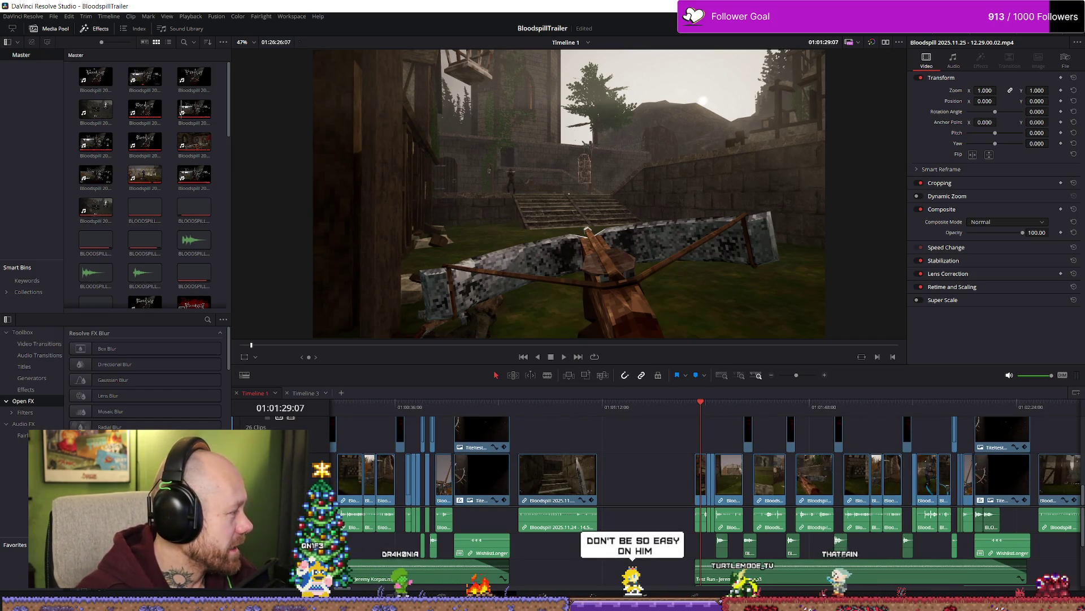
pyautogui.click(695, 403)
pyautogui.press('space')
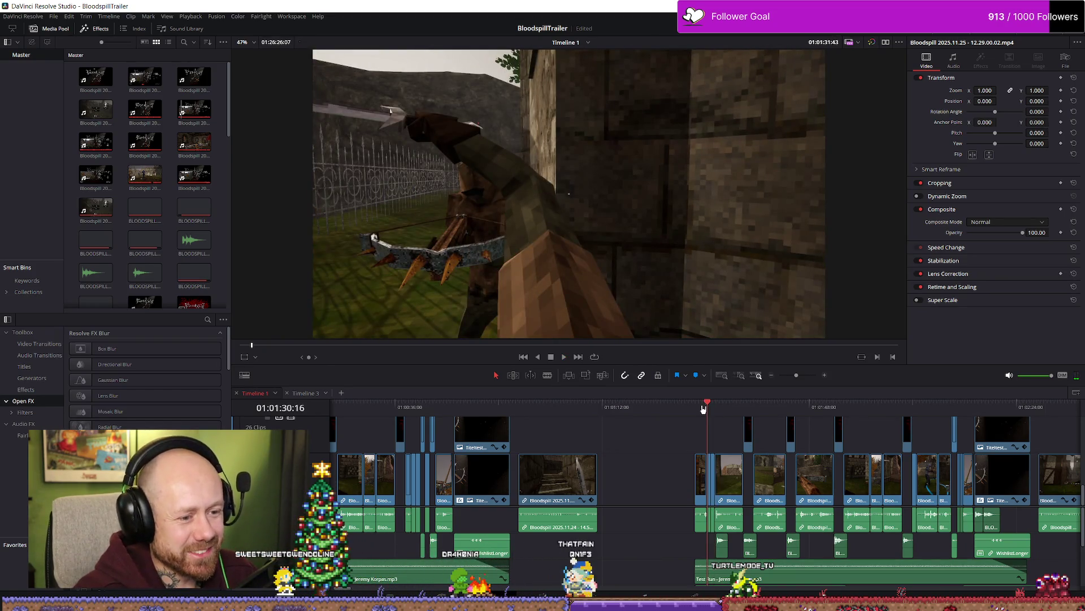
pyautogui.moveTo(704, 409); pyautogui.dragTo(693, 409)
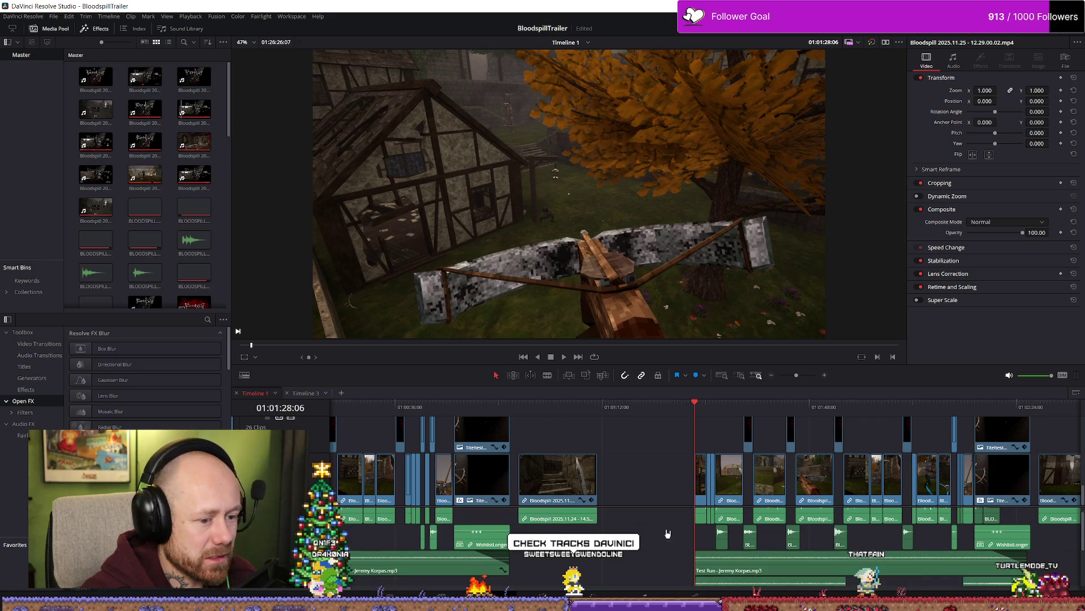
pyautogui.scroll(-1, 667, 541)
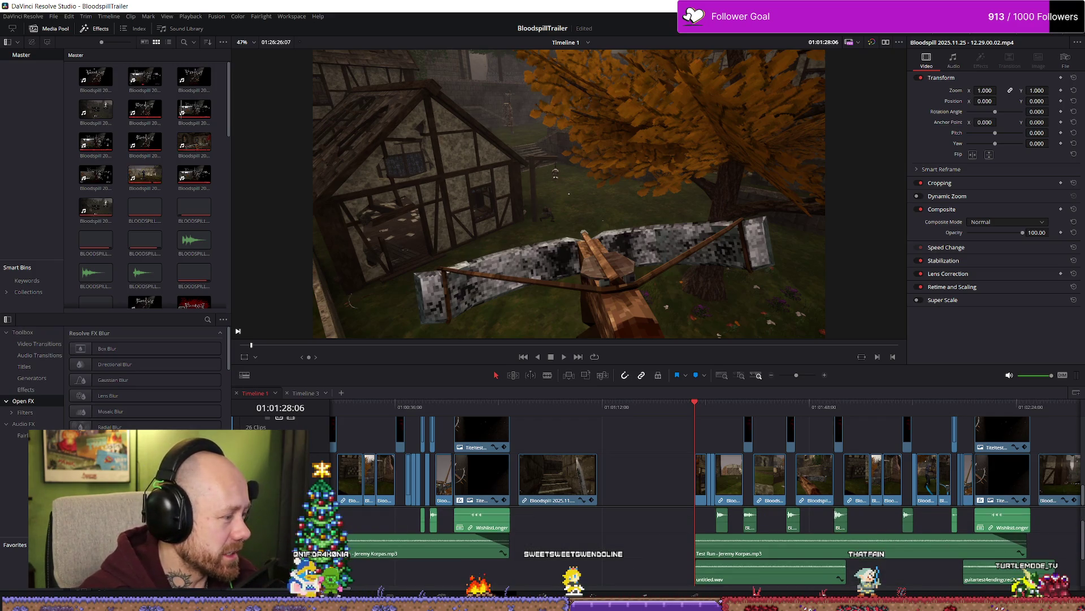
pyautogui.scroll(1, 637, 519)
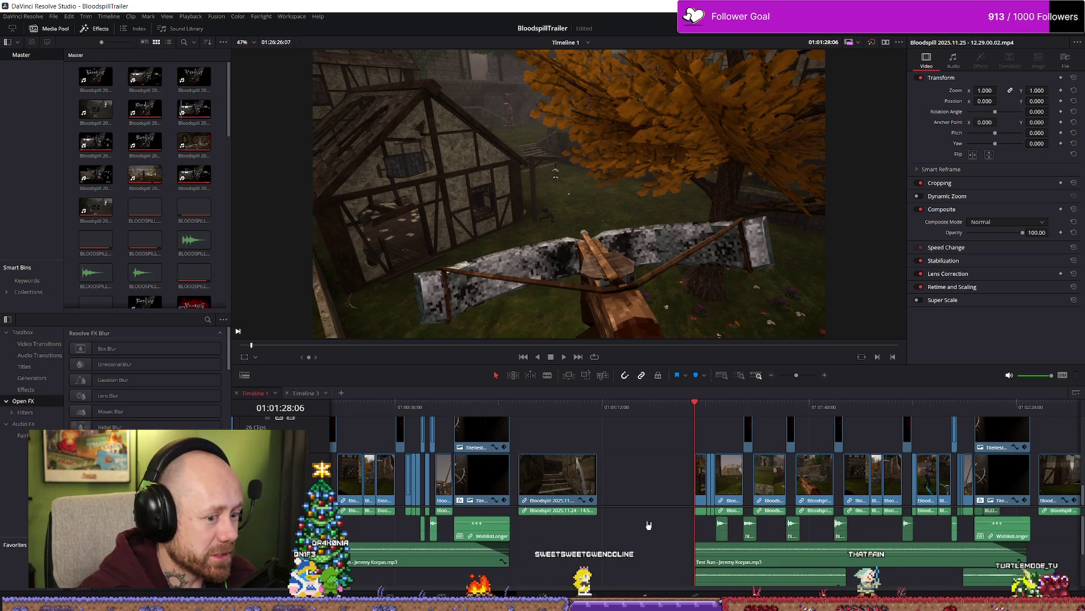
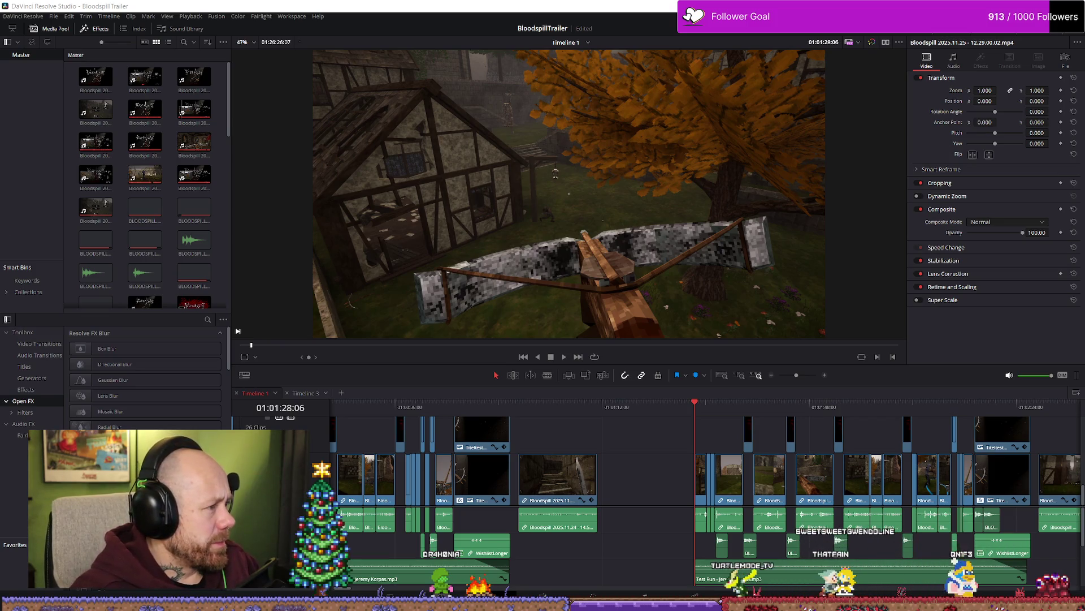
# Step: Leave the Free Music Archive punk results and load the YouTube home page in the browser
pyautogui.hotkey('alt', 'Tab')
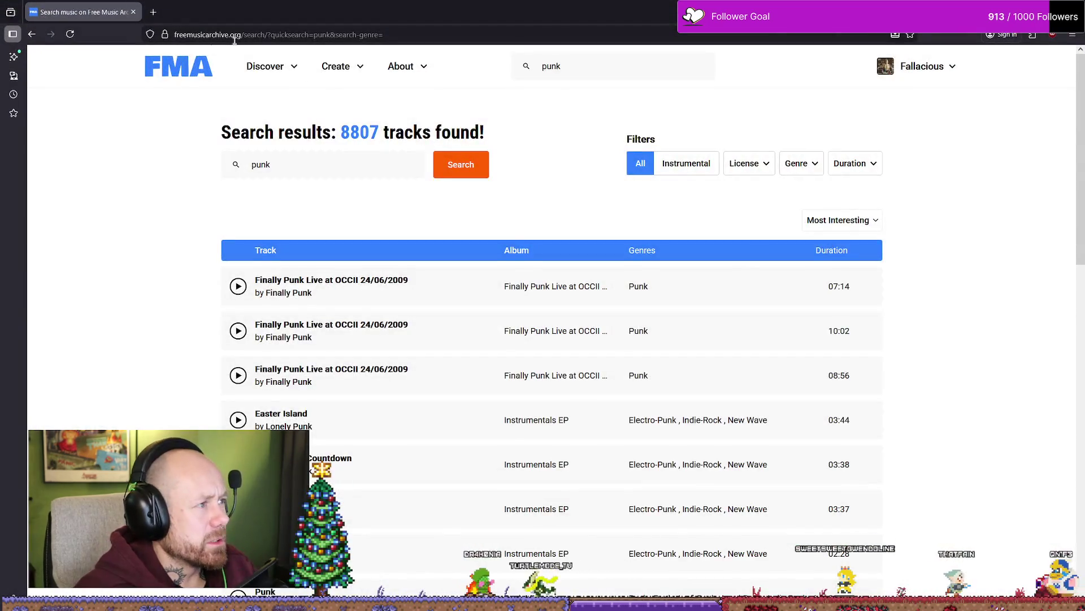
pyautogui.click(228, 35)
pyautogui.click(192, 53)
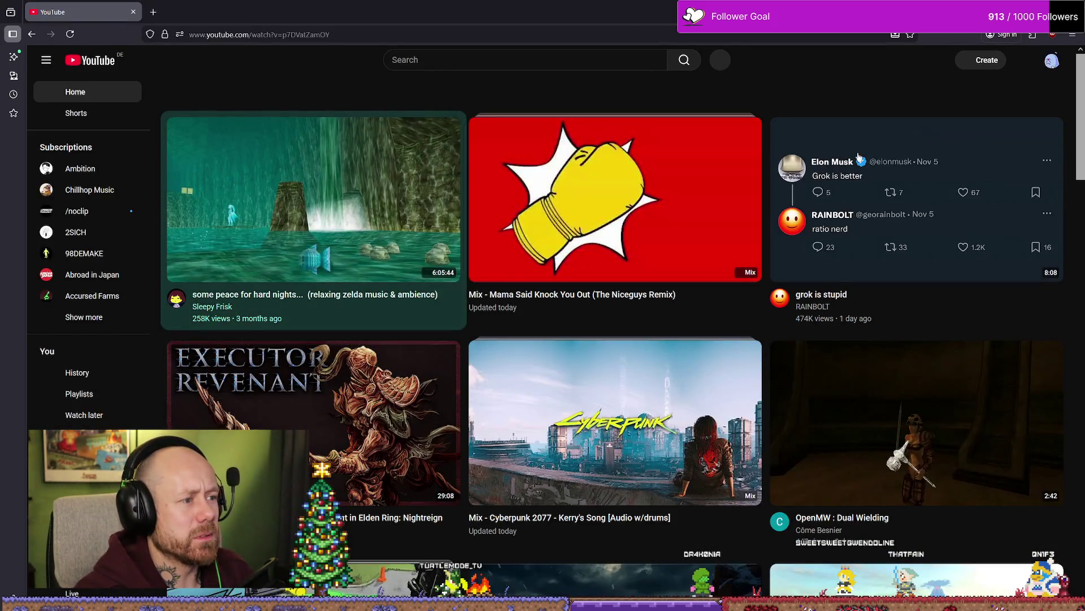
# Step: Play the 'some peace for hard nights' Zelda ambience video, pause it, and return to Resolve
pyautogui.click(336, 185)
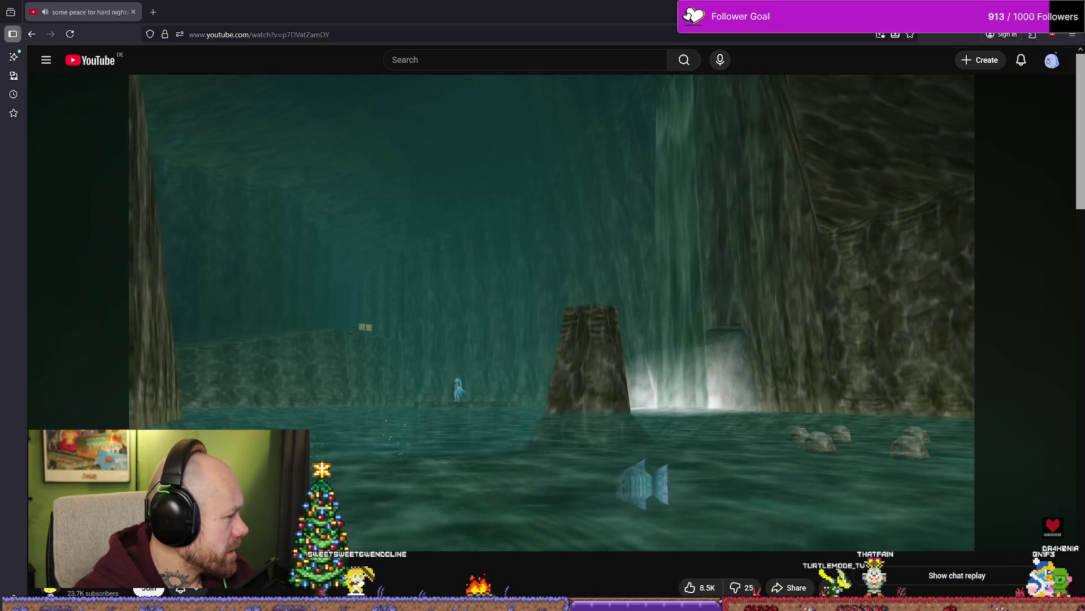
pyautogui.click(418, 332)
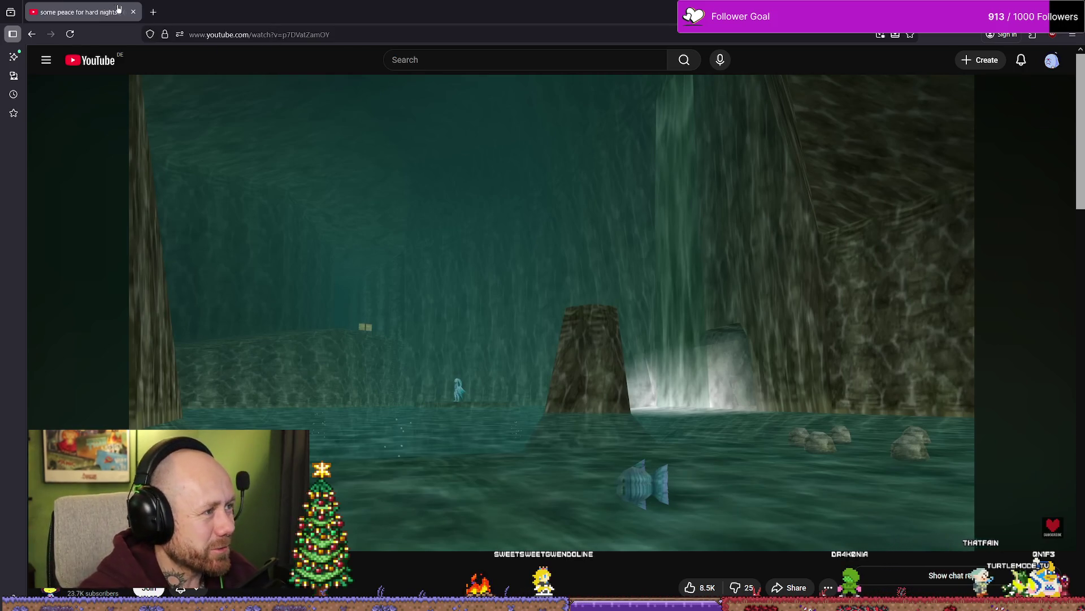
pyautogui.hotkey('alt', 'Tab')
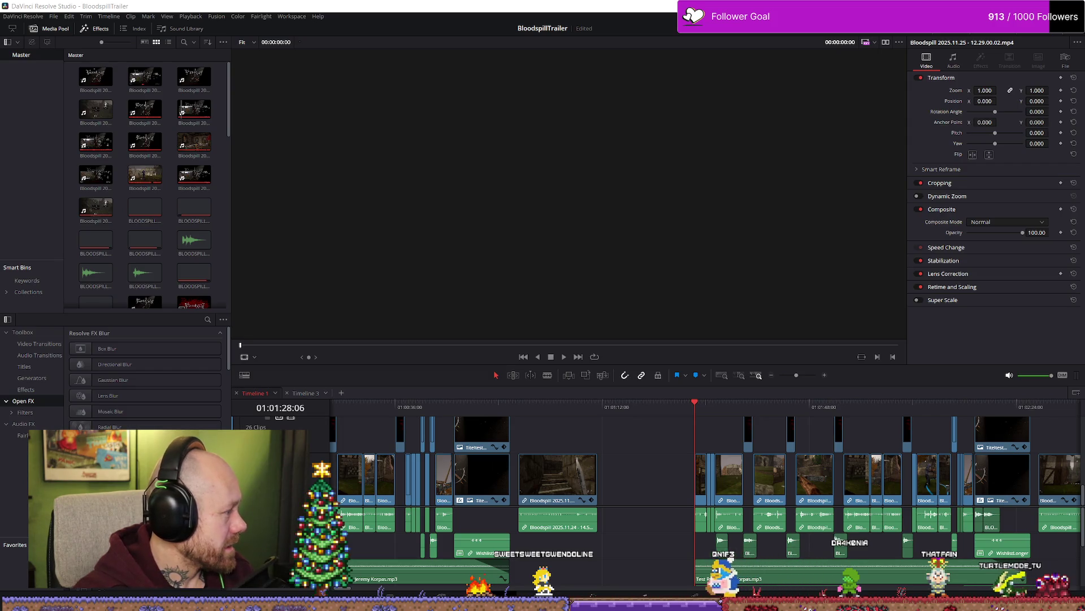
# Step: Play the BloodspillTrailer full-screen in the cinema viewer from a slightly later playhead, then exit
pyautogui.click(698, 414)
pyautogui.moveTo(698, 414); pyautogui.dragTo(694, 407)
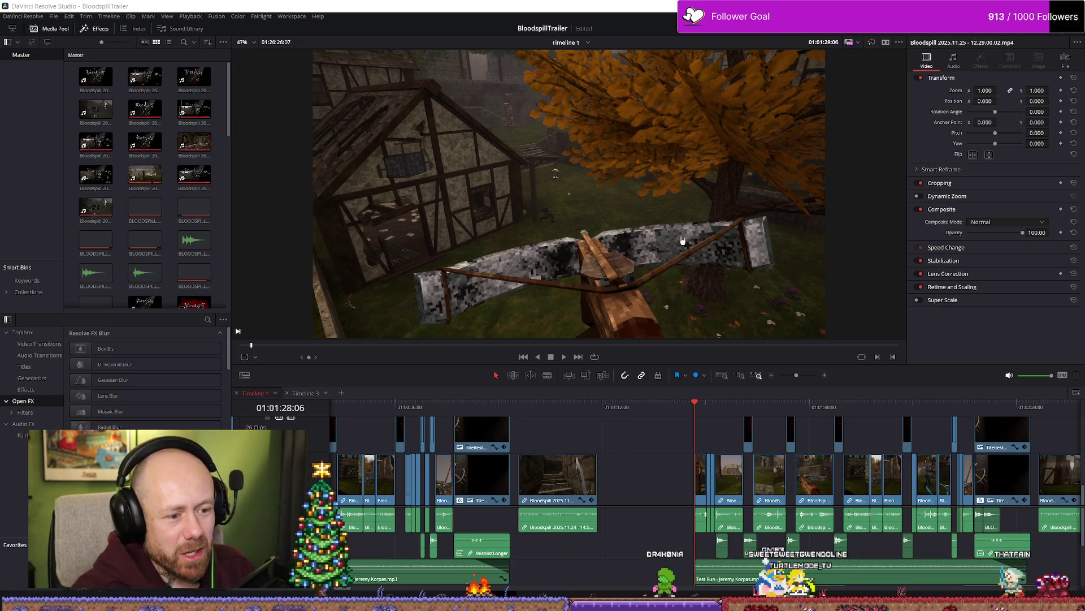
pyautogui.press('p')
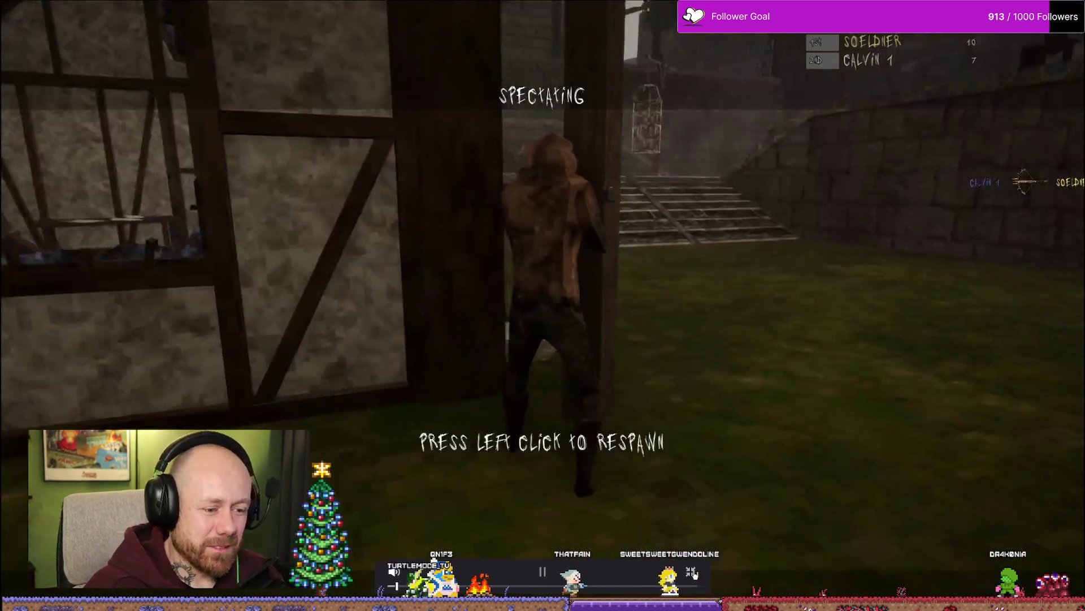
pyautogui.press('Escape')
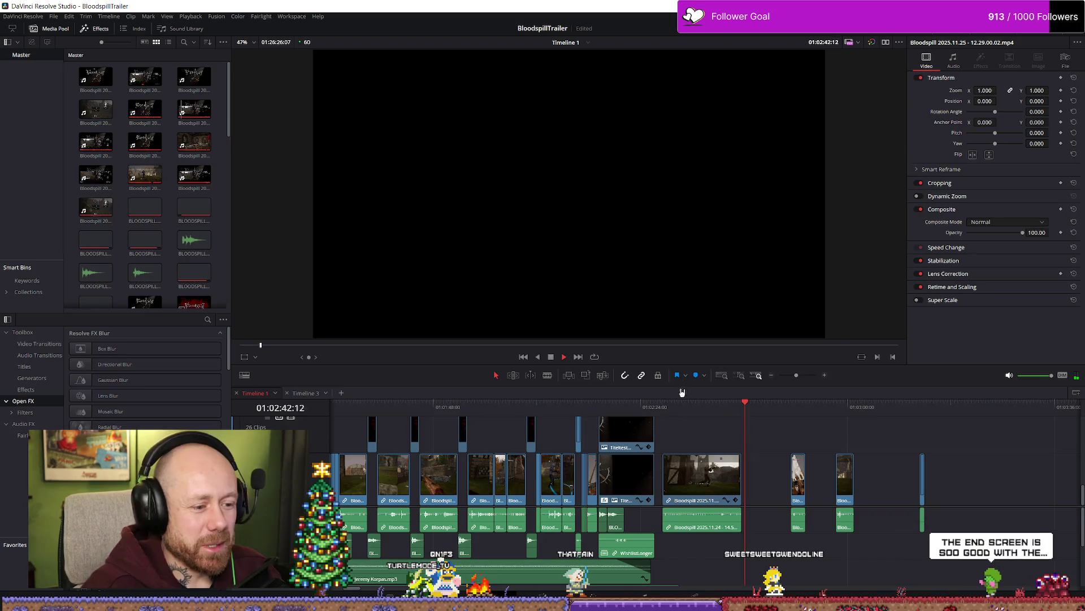
# Step: Stop playback and play through the Bloodspill 'Wishlist now' end title clip
pyautogui.press('space')
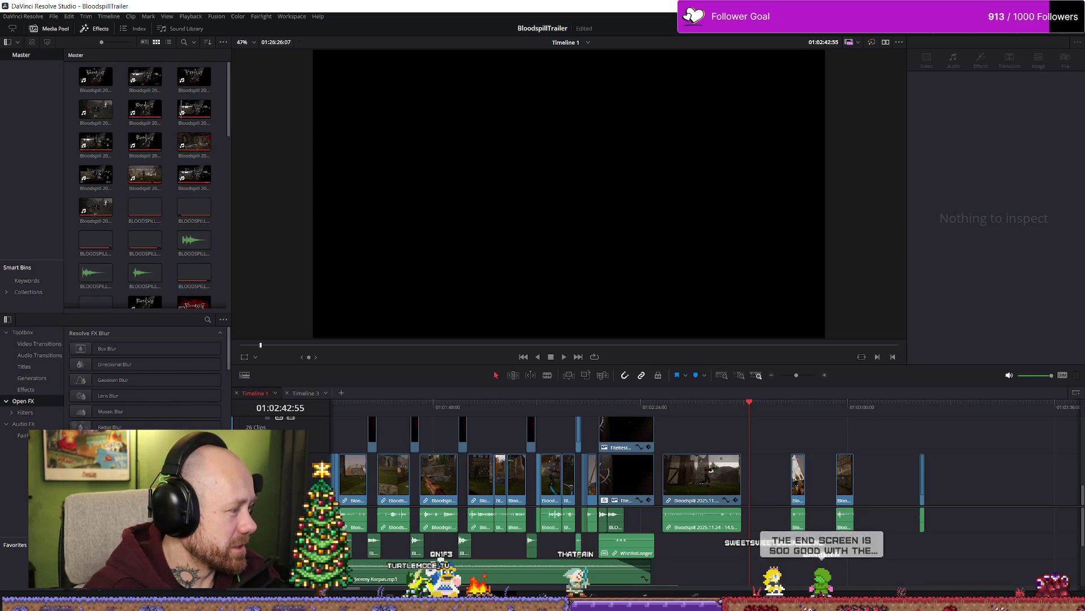
pyautogui.click(598, 406)
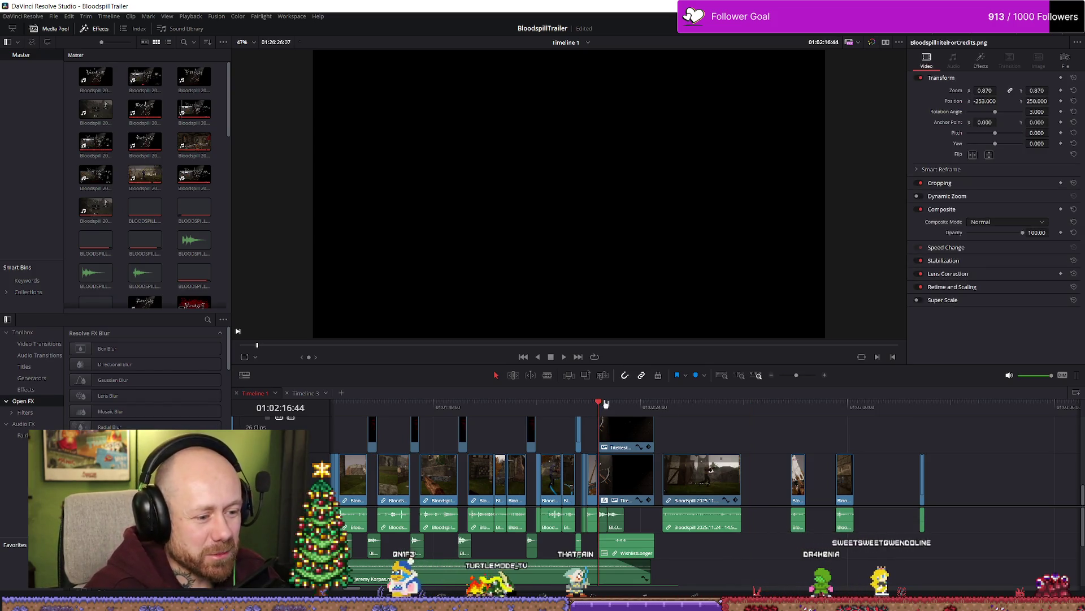
pyautogui.press('space')
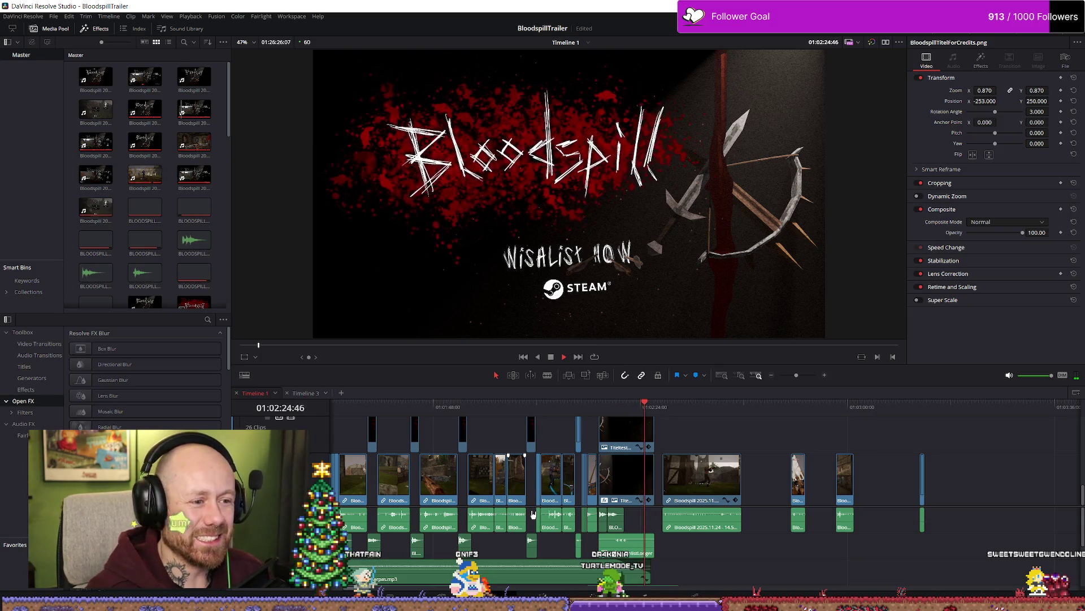
pyautogui.press('space')
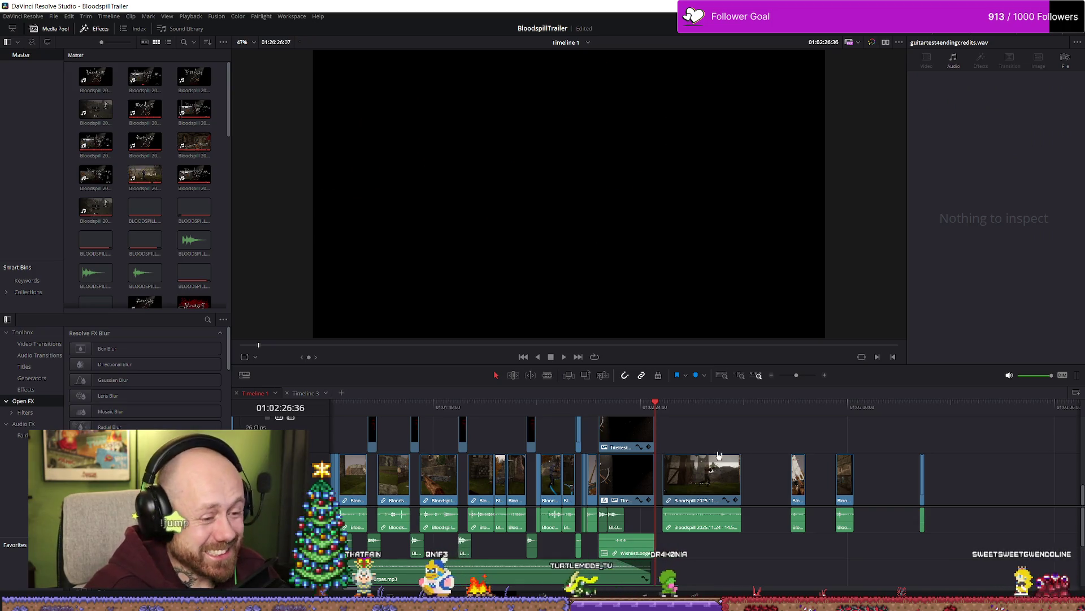
# Step: Rewatch from around 01:01:48 into the end title and park on the Steam card
pyautogui.click(435, 407)
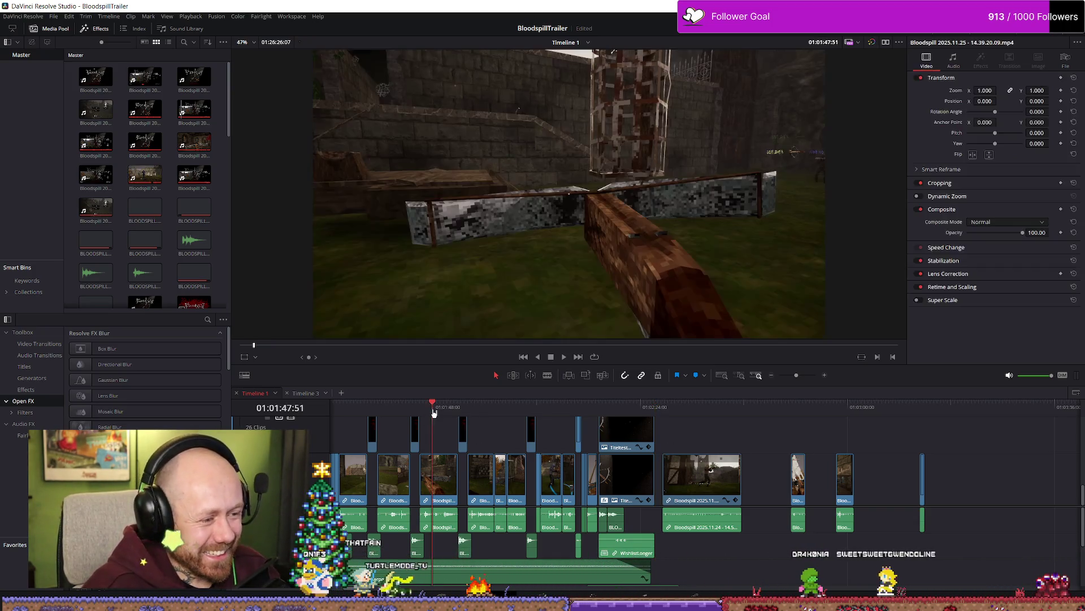
pyautogui.press('space')
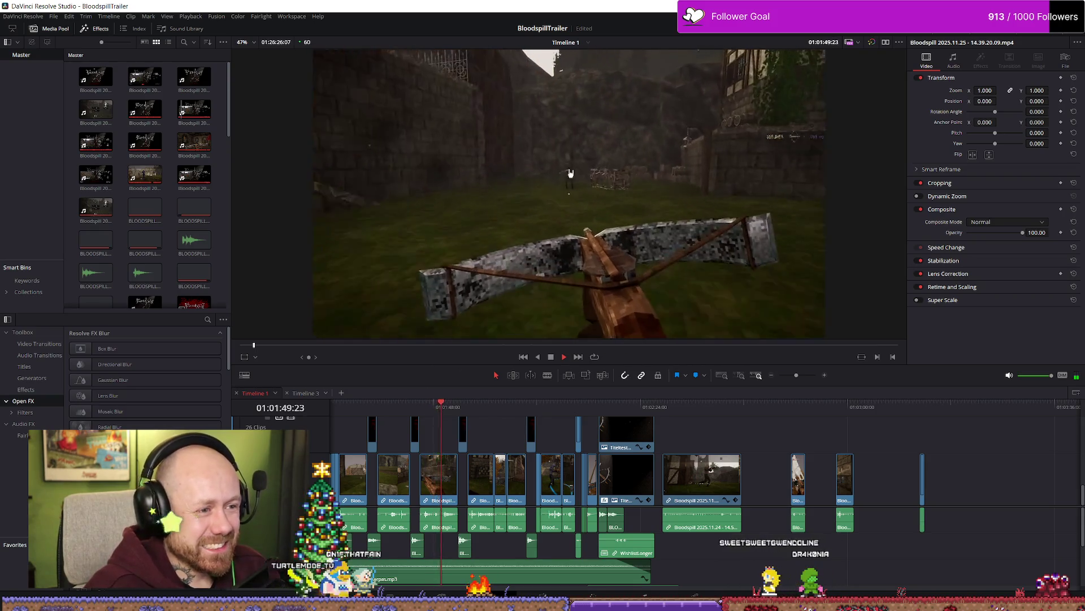
pyautogui.press('space')
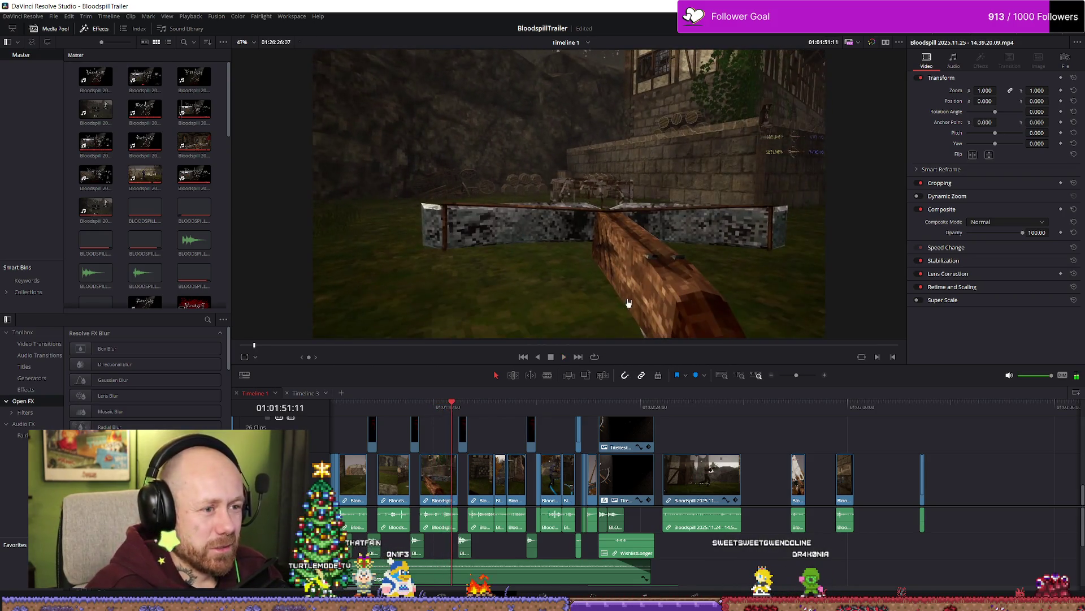
pyautogui.click(417, 408)
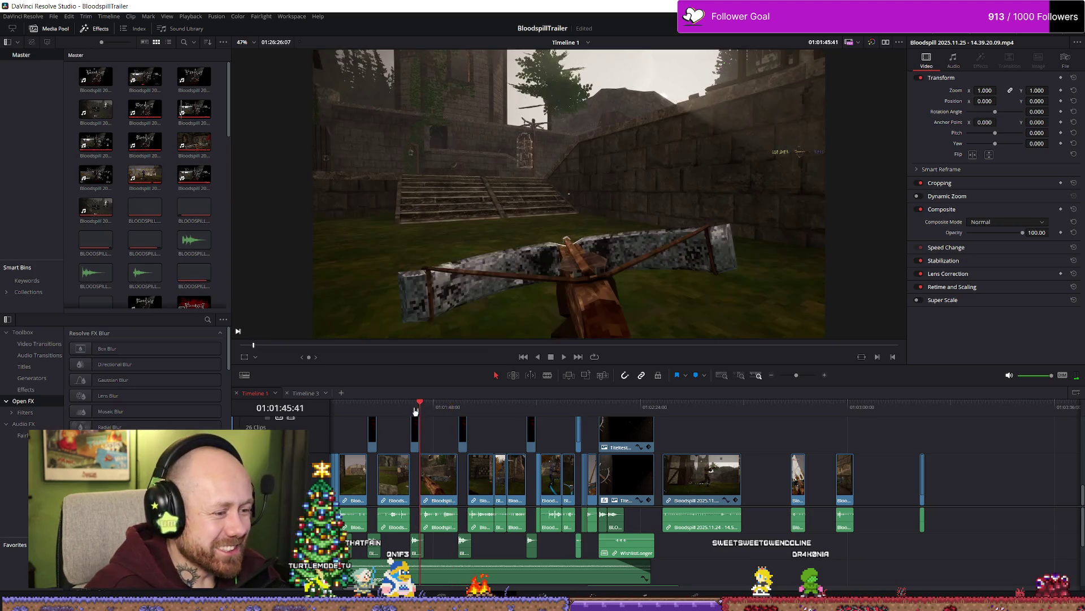
pyautogui.moveTo(591, 407); pyautogui.dragTo(598, 407)
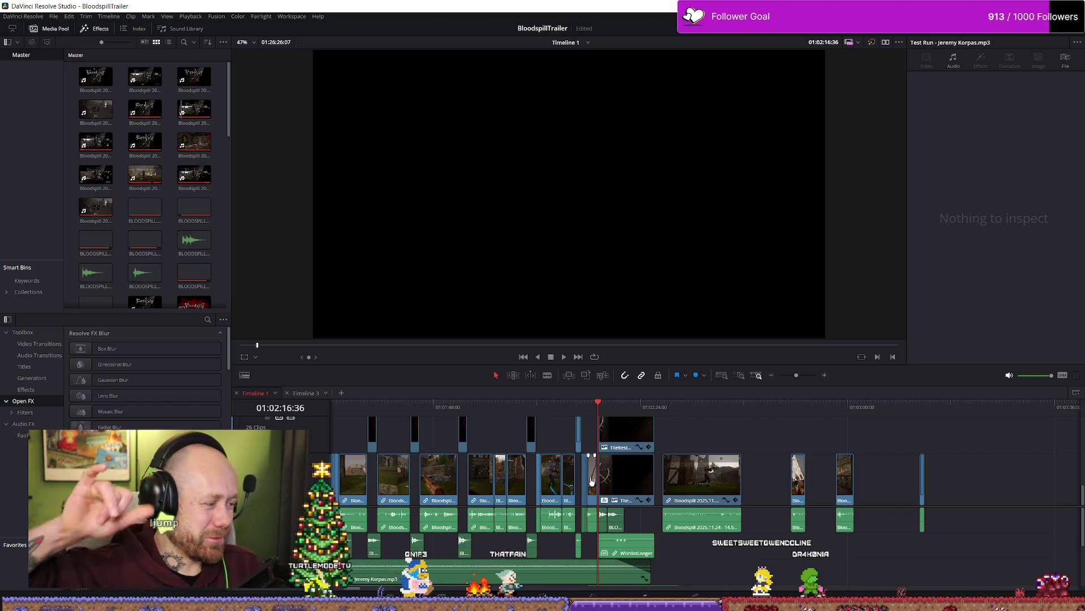
pyautogui.press('space')
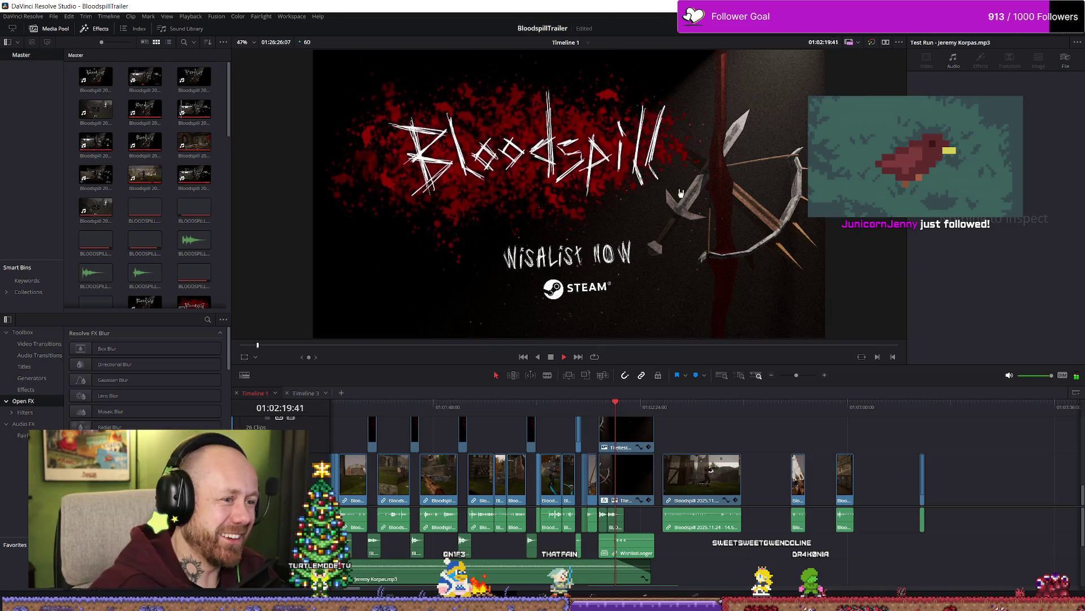
pyautogui.press('space')
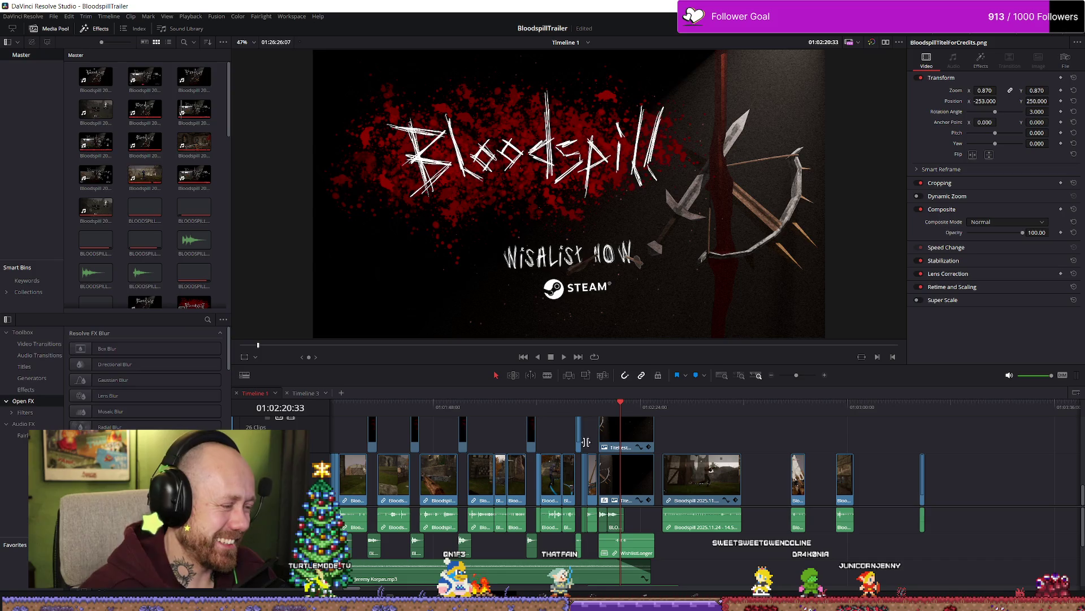
pyautogui.click(607, 406)
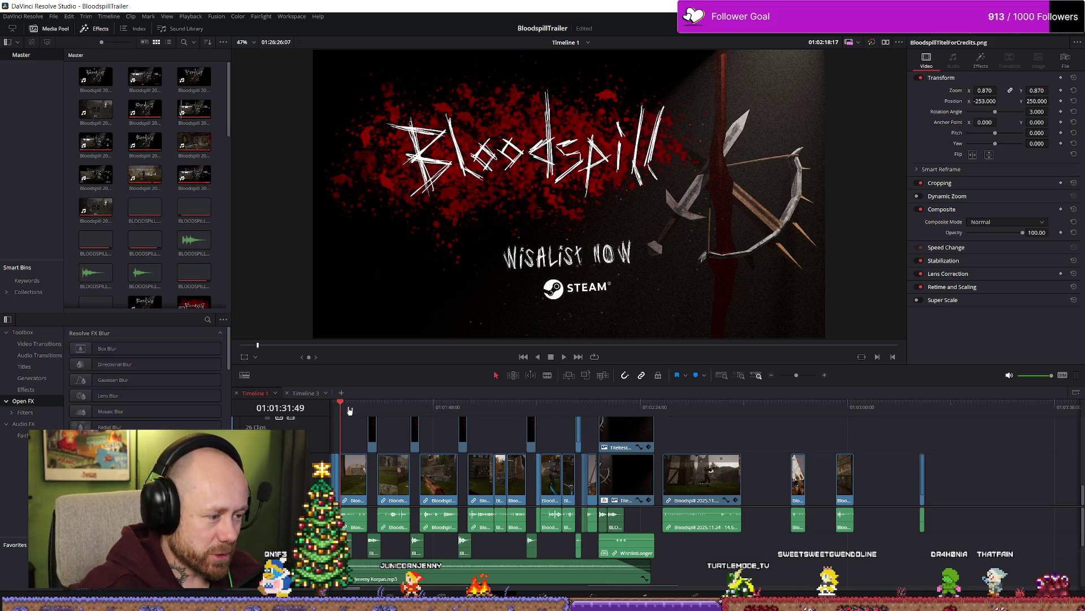
# Step: Play the opening gameplay clips from near the start of the timeline
pyautogui.click(439, 436)
pyautogui.scroll(-2, 439, 435)
pyautogui.scroll(10, 450, 554)
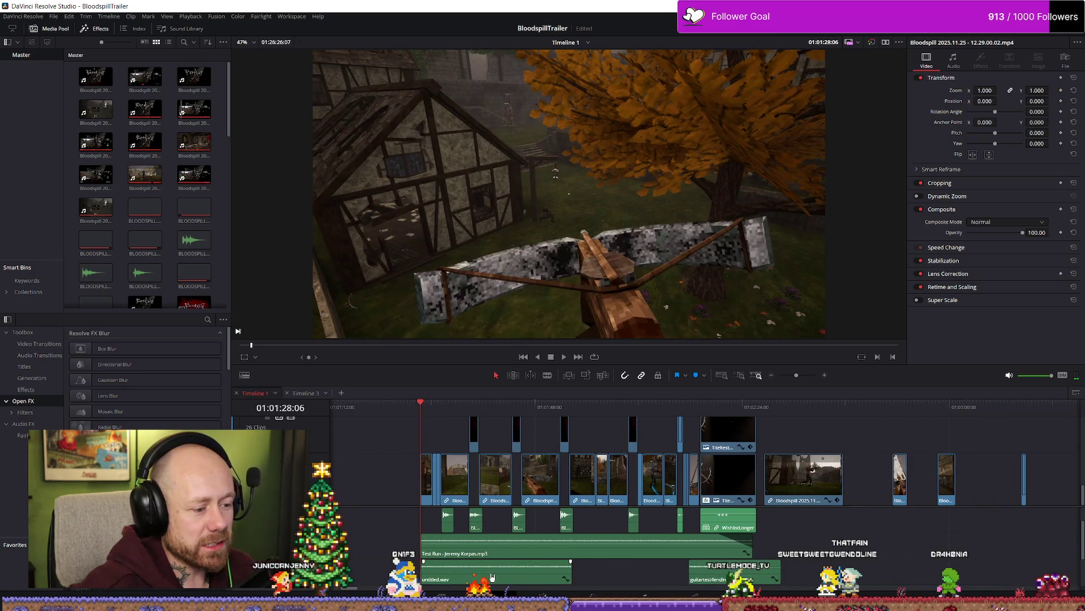
pyautogui.press('space')
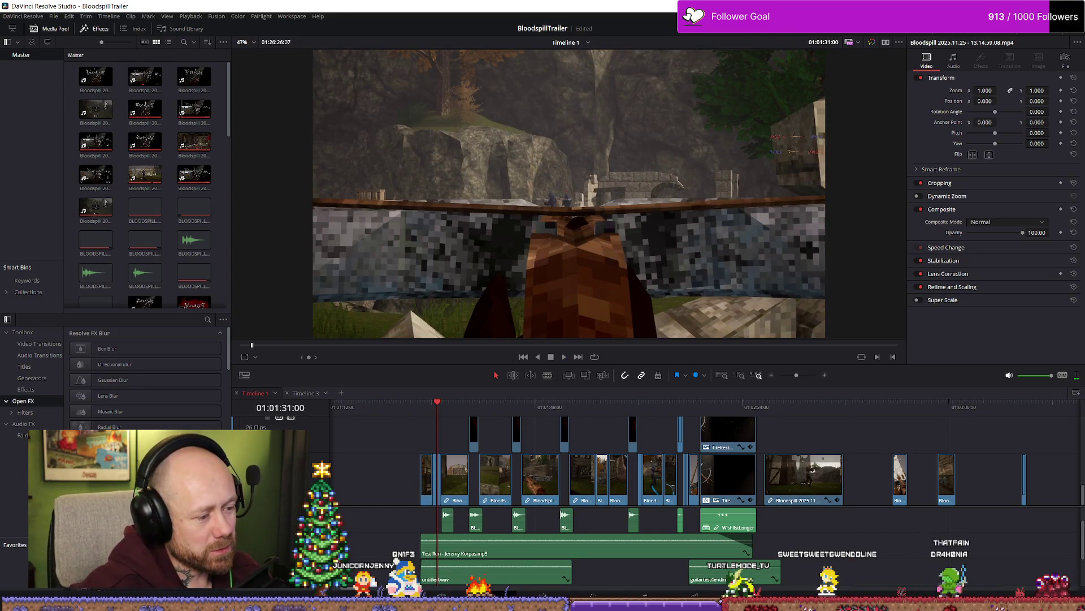
# Step: Replay the clip from its start, stop at 01:01:35:01, and save the BloodspillTrailer project
pyautogui.click(432, 403)
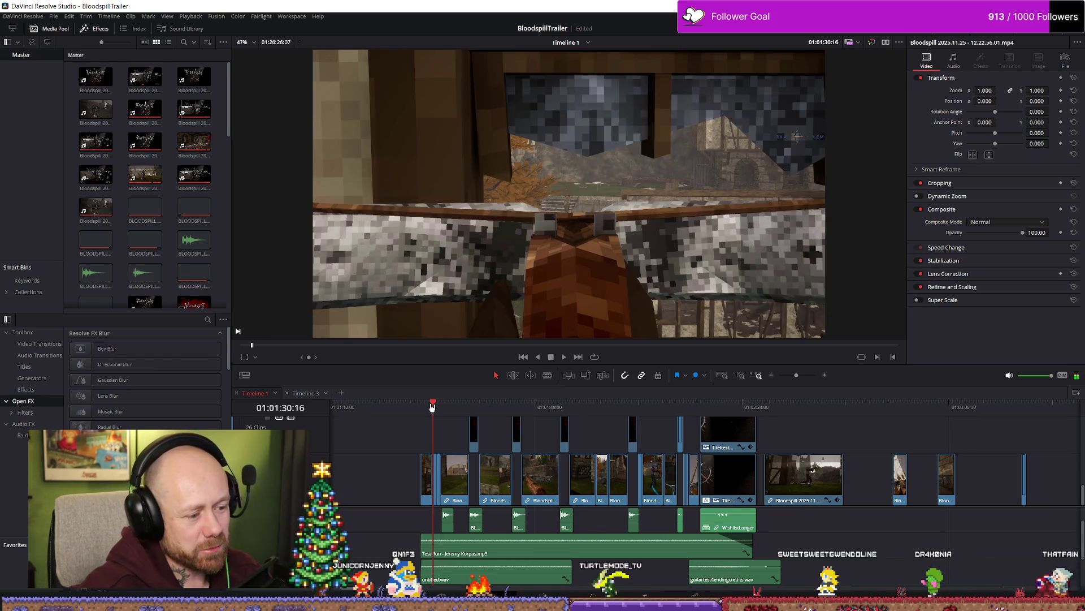
pyautogui.press('Up')
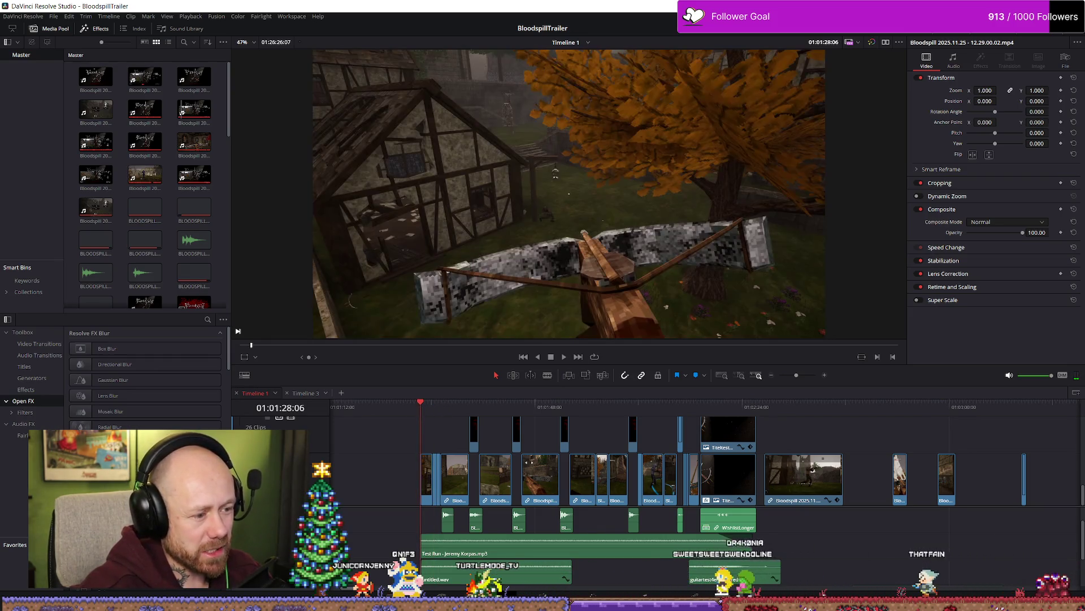
pyautogui.press('space')
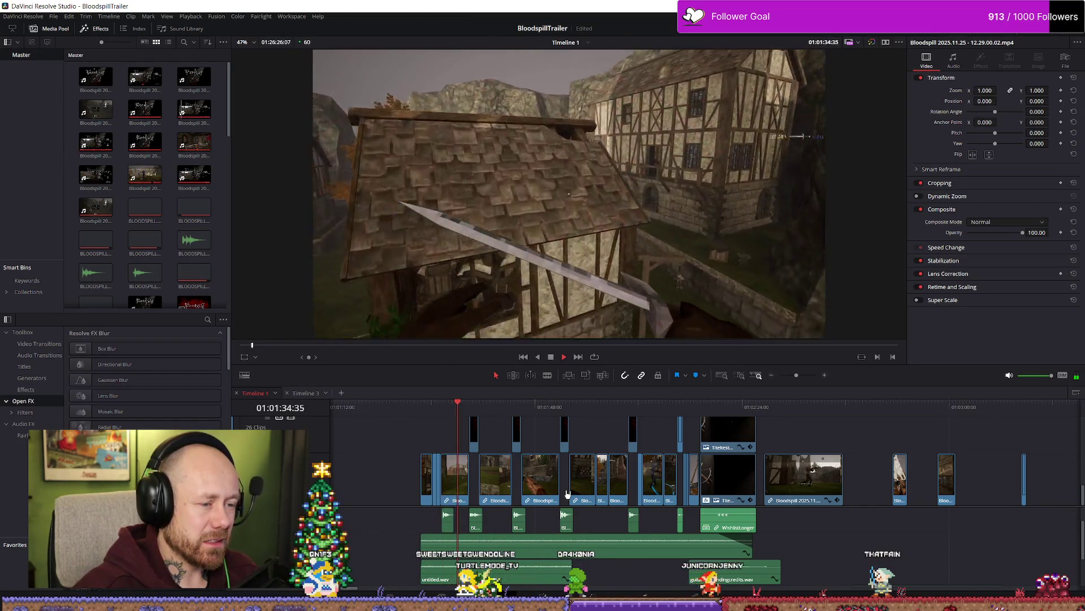
pyautogui.press('space')
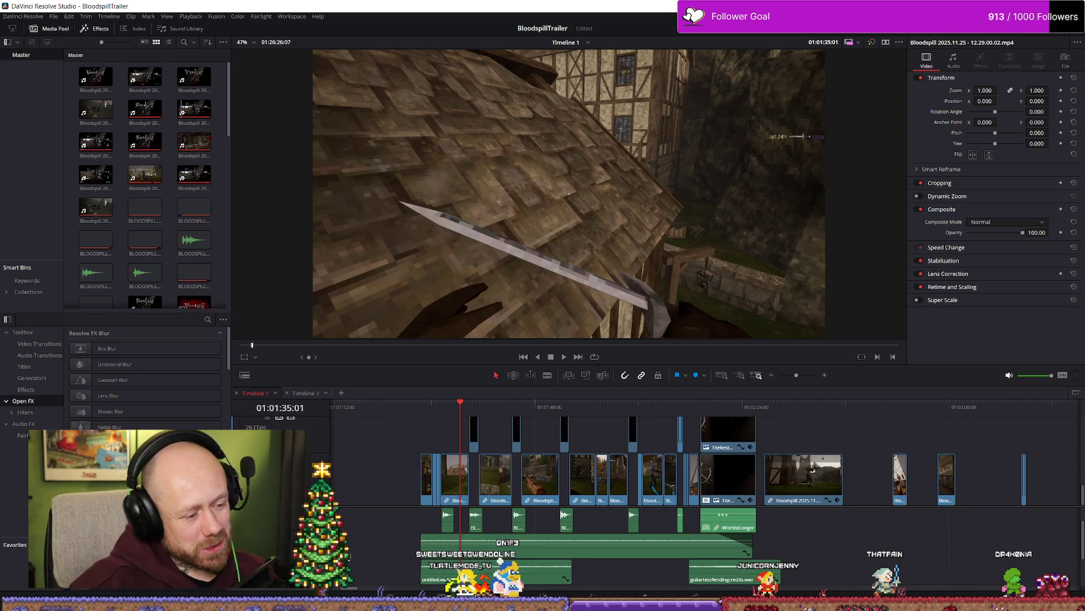
pyautogui.hotkey('ctrl', 's')
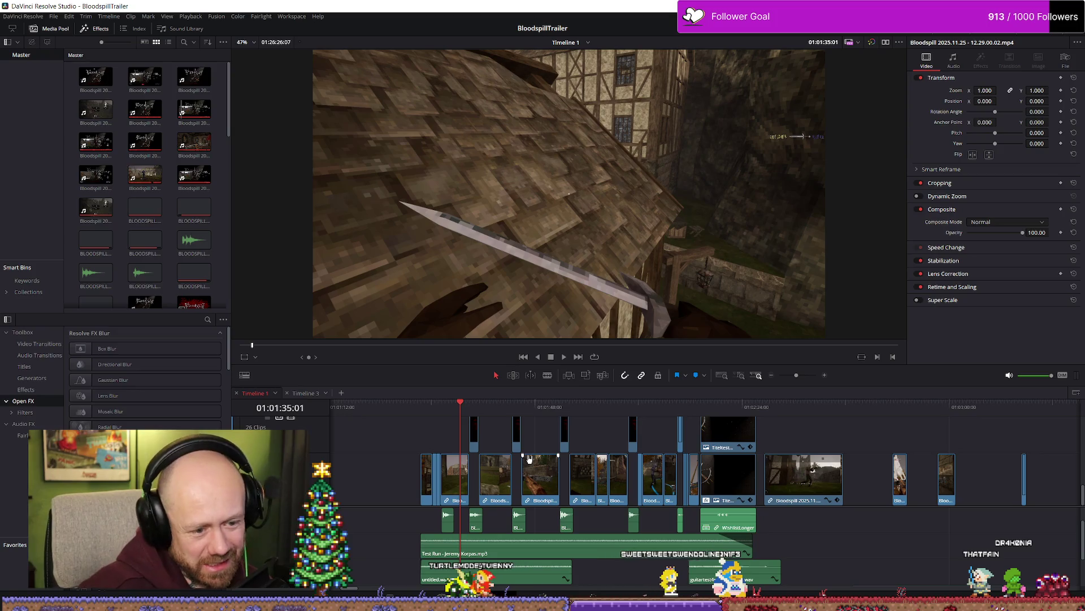
# Step: Return the playhead to 01:01:28:06 and switch the viewer to the empty source view
pyautogui.moveTo(452, 406); pyautogui.dragTo(420, 406)
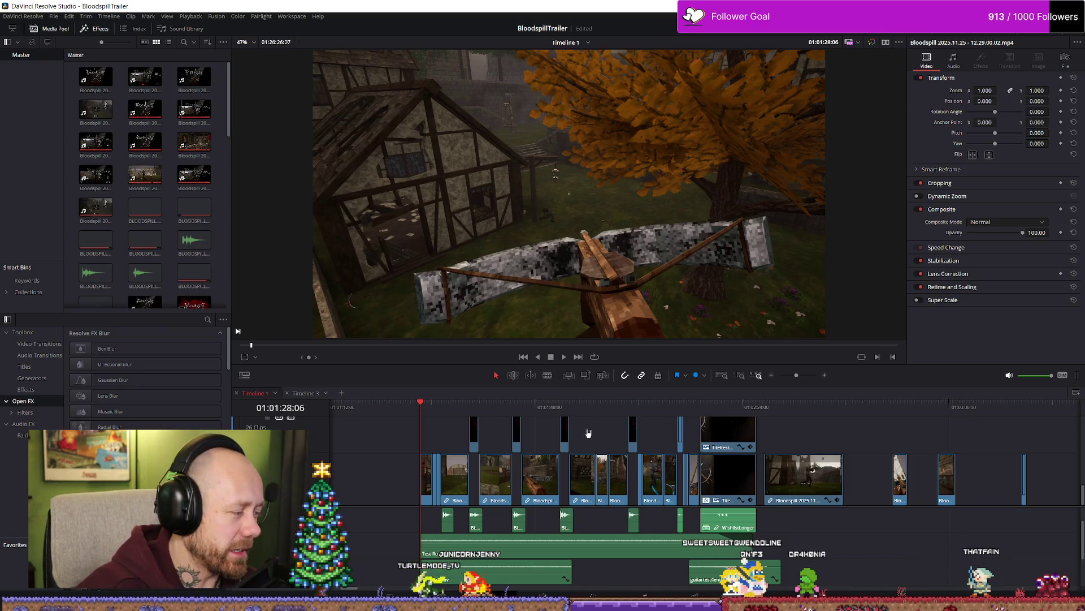
pyautogui.scroll(-1, 577, 554)
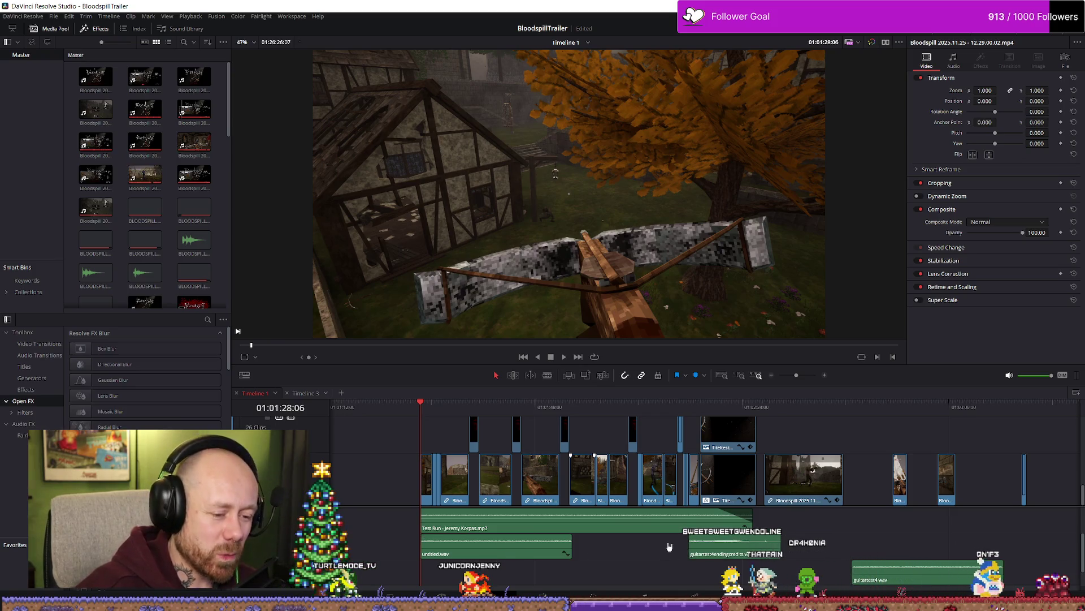
pyautogui.scroll(-1, 669, 546)
pyautogui.scroll(1, 669, 545)
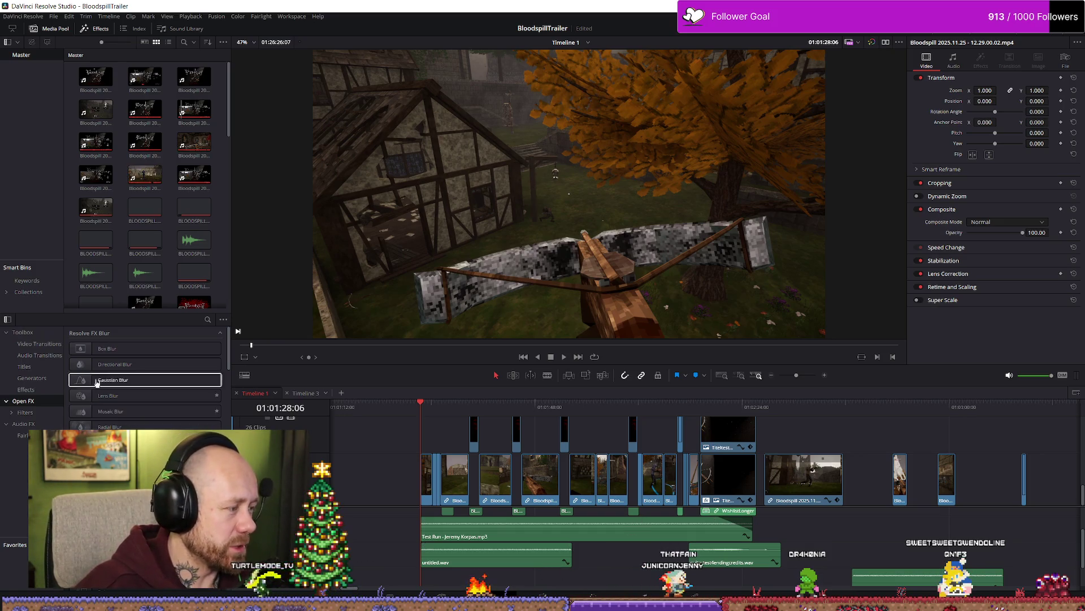
pyautogui.press('q')
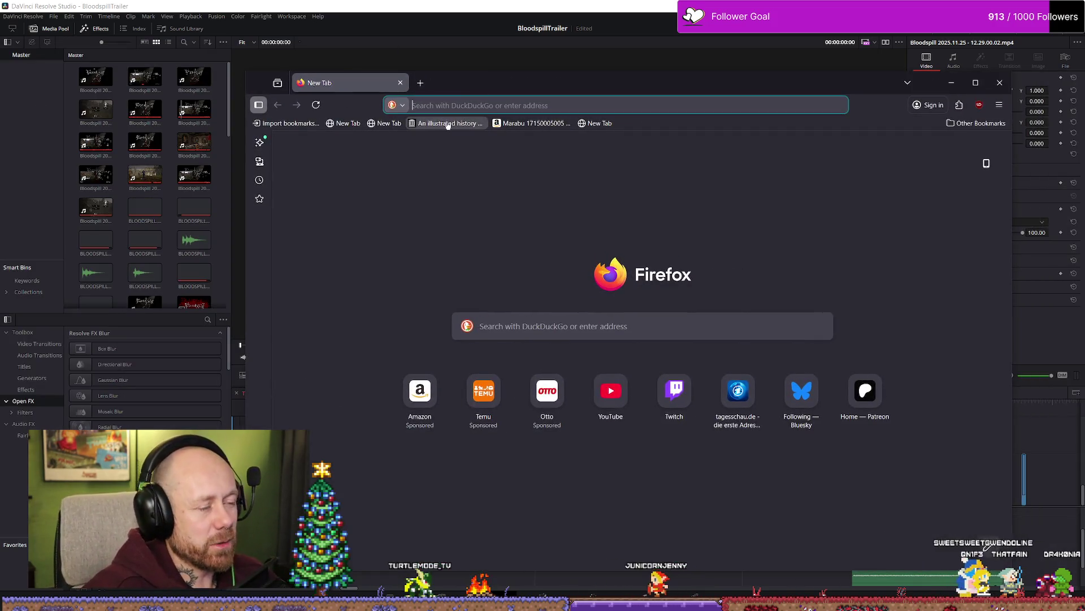
# Step: Go to freemusicarchive.org and enter the main Free Music Archive site
pyautogui.click(477, 111)
pyautogui.write('t')
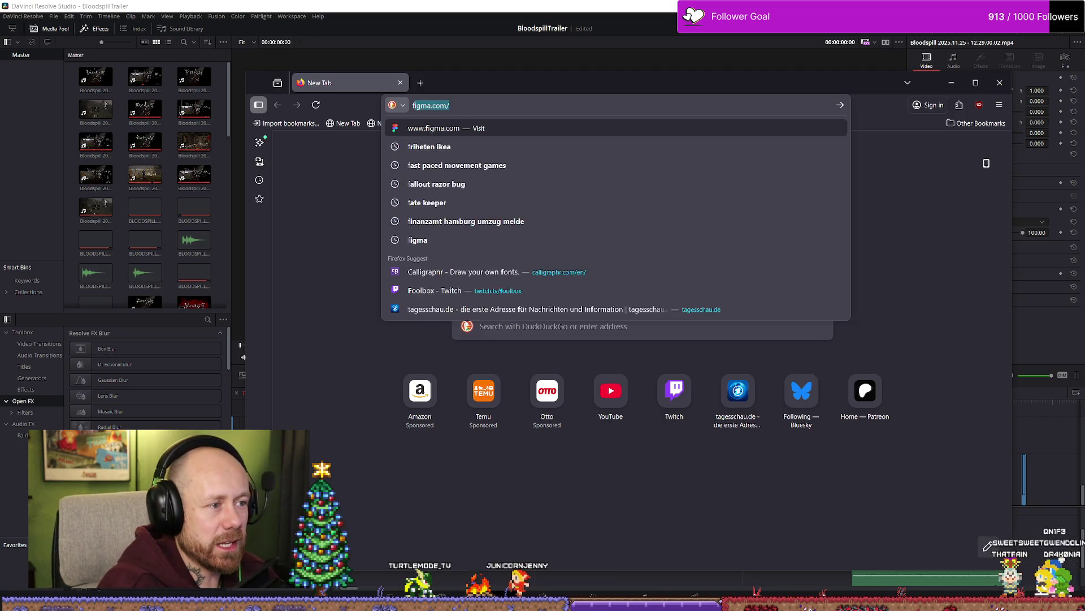
pyautogui.press('BackSpace')
pyautogui.press('BackSpace')
pyautogui.write('freemusicarchive.org/')
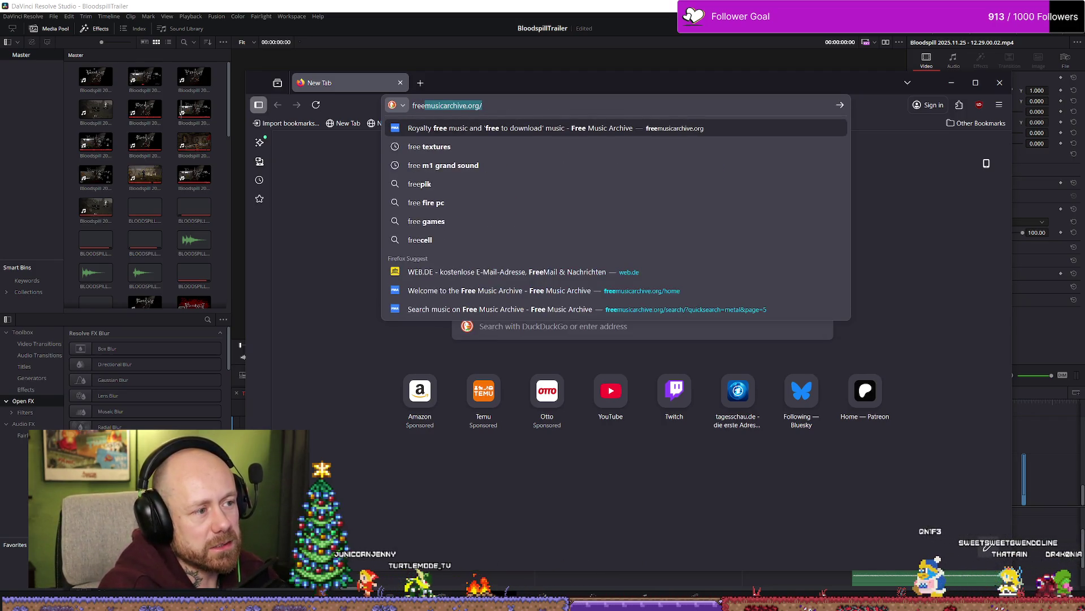
pyautogui.press('Return')
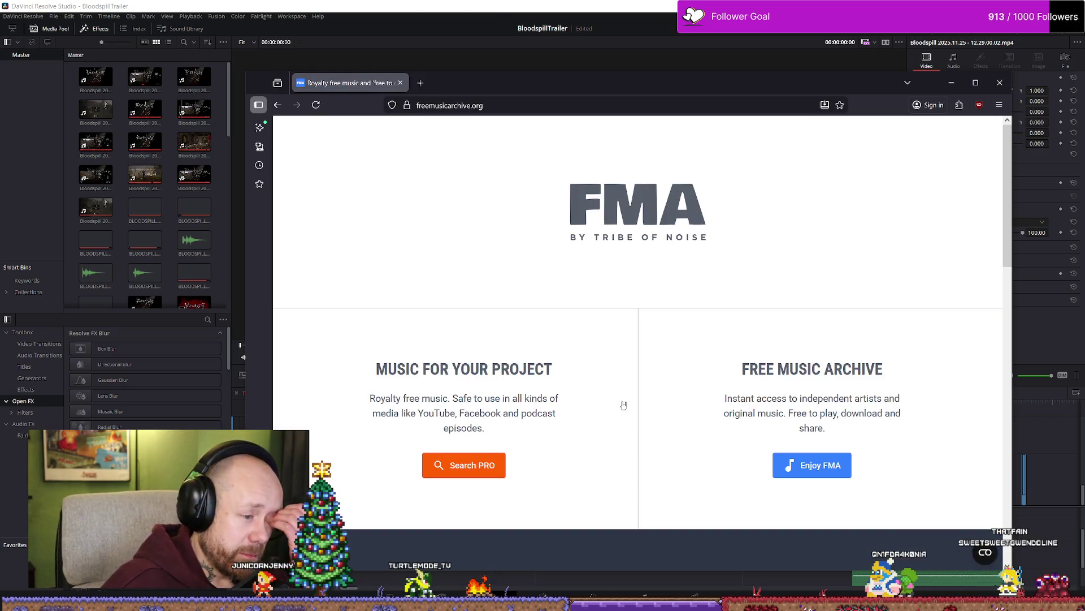
pyautogui.scroll(-5, 623, 406)
pyautogui.scroll(4, 735, 407)
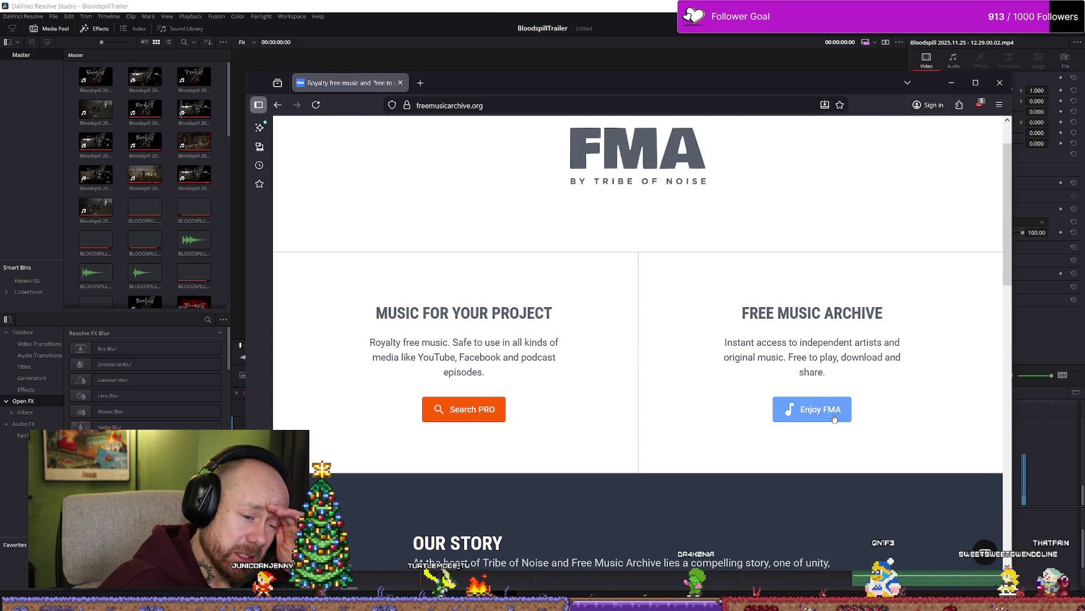
pyautogui.click(834, 418)
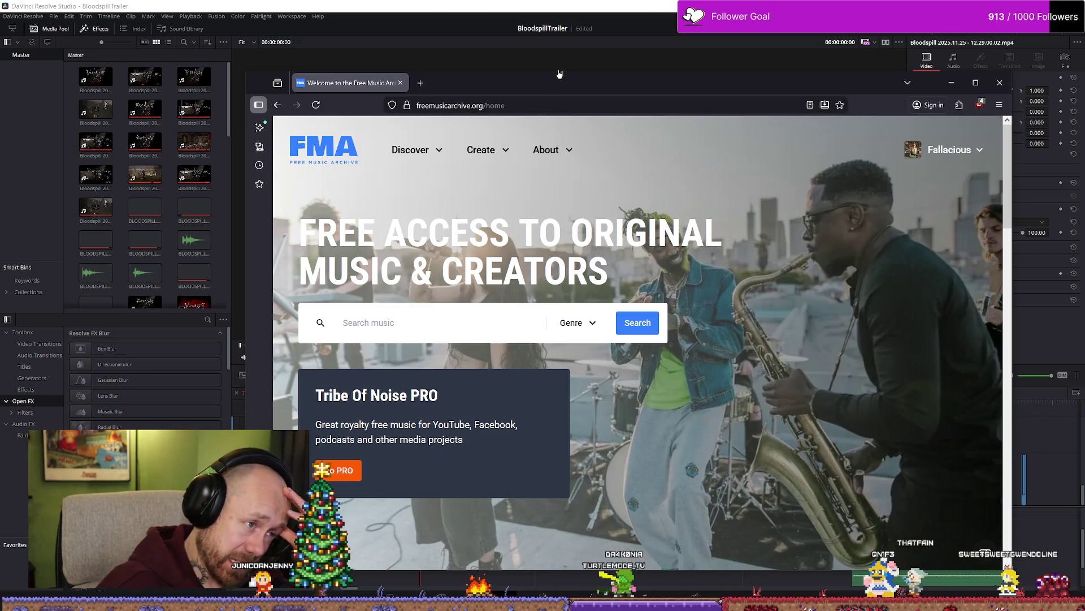
# Step: Shrink and reposition the browser over the editor, then enter 'punk' in the music search
pyautogui.moveTo(247, 72); pyautogui.dragTo(425, 170)
pyautogui.moveTo(669, 184)
pyautogui.mouseDown()
pyautogui.moveTo(827, 107)
pyautogui.moveTo(507, 83)
pyautogui.moveTo(502, 72)
pyautogui.mouseUp()
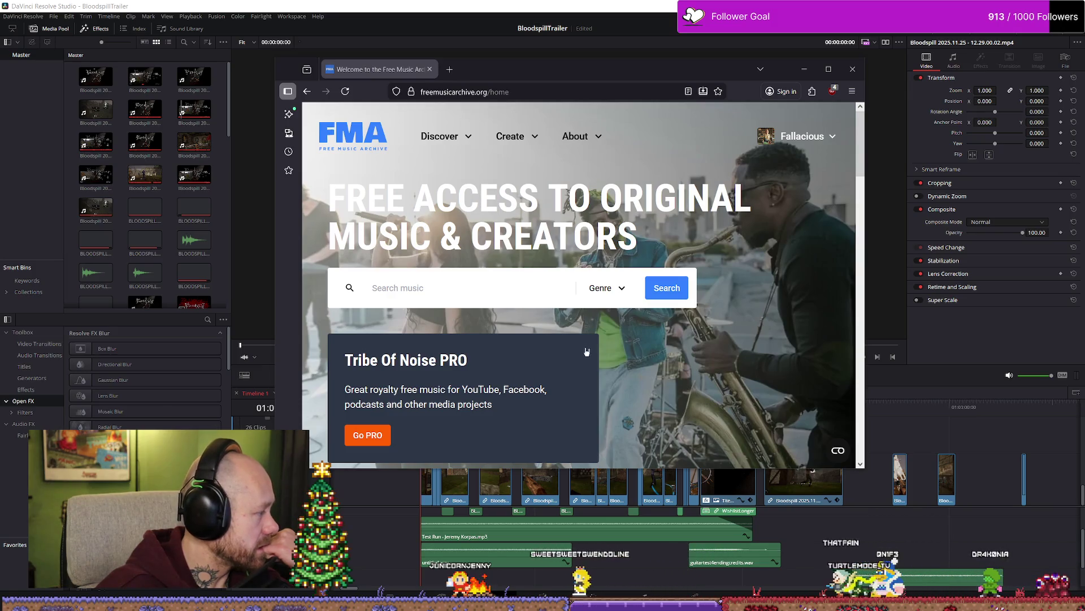
pyautogui.click(437, 284)
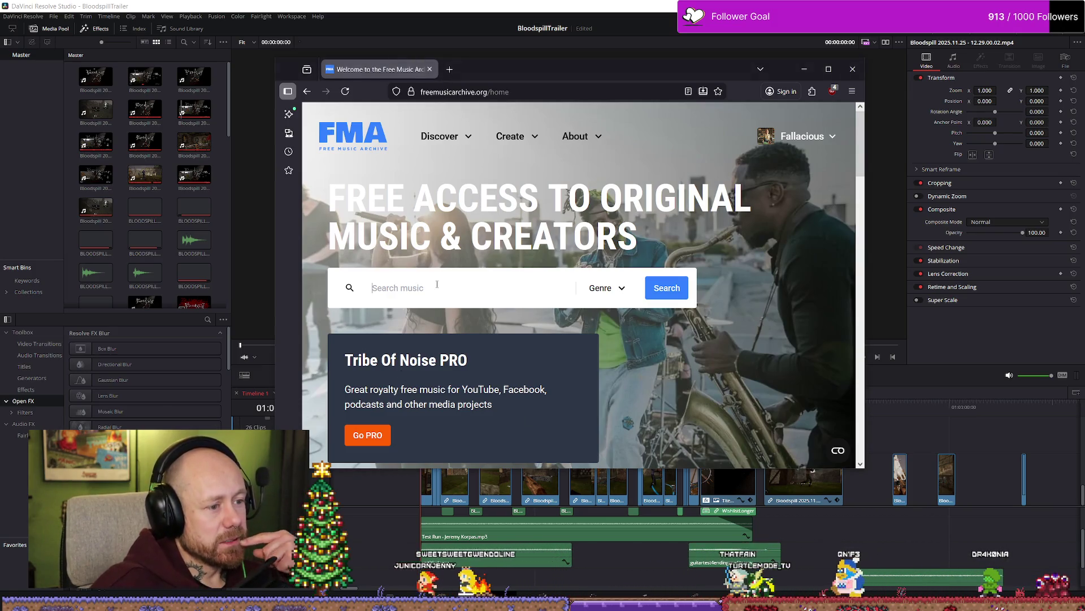
pyautogui.write('punk')
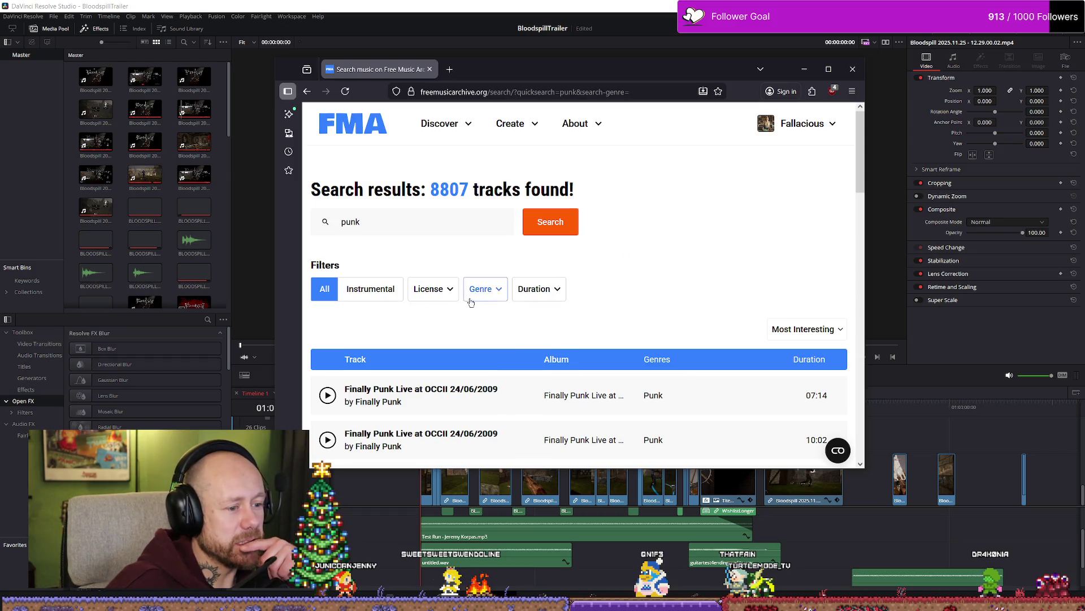
# Step: Preview Lonely Punk's 'Easter Island', leave it paused at 0:03, and switch back to Resolve
pyautogui.scroll(-4, 470, 300)
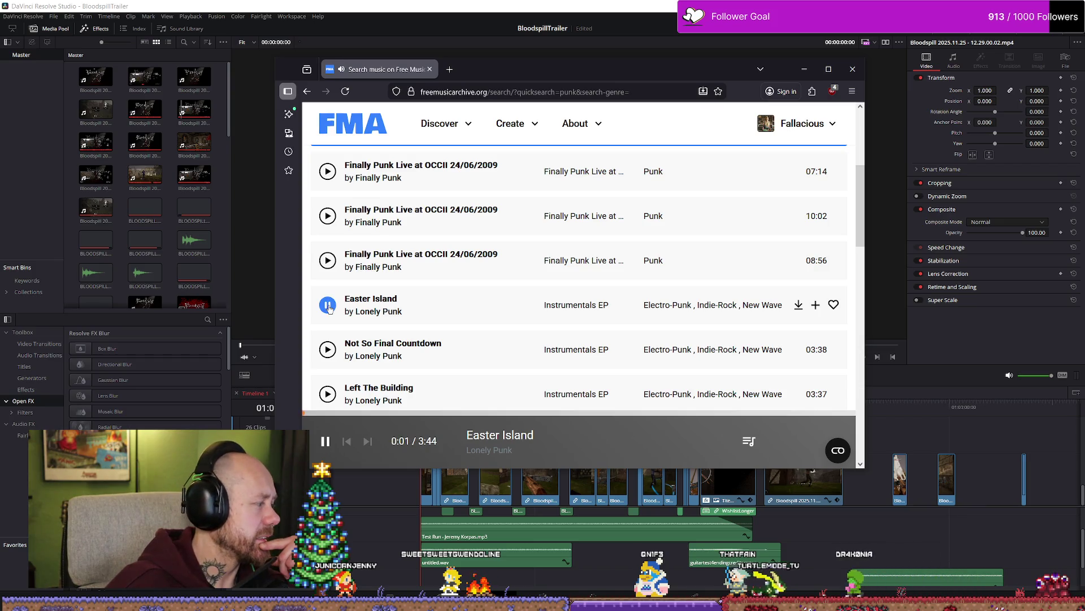
pyautogui.click(328, 305)
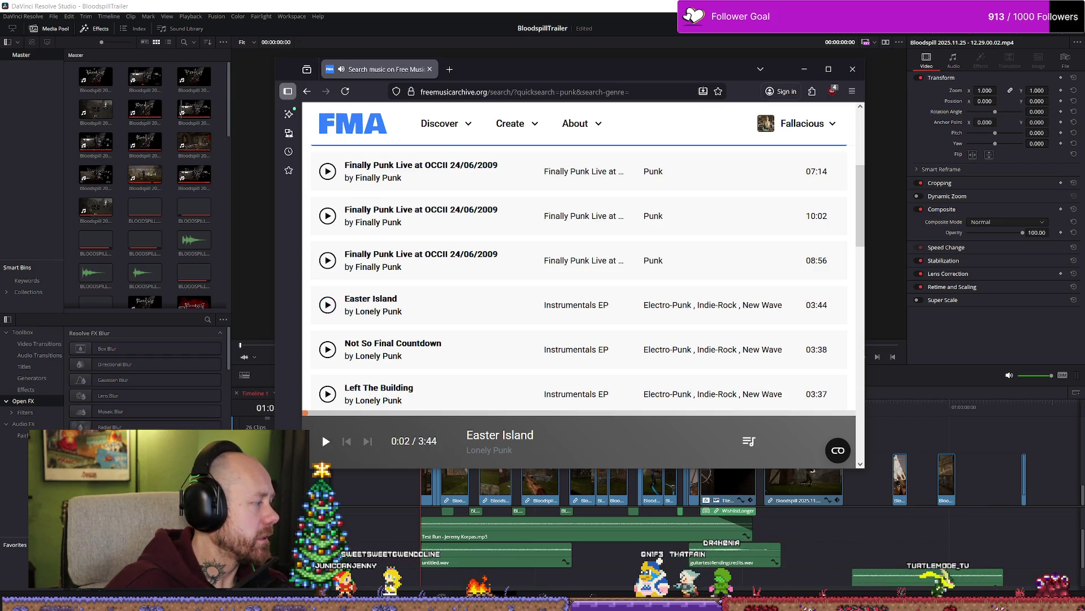
pyautogui.click(326, 442)
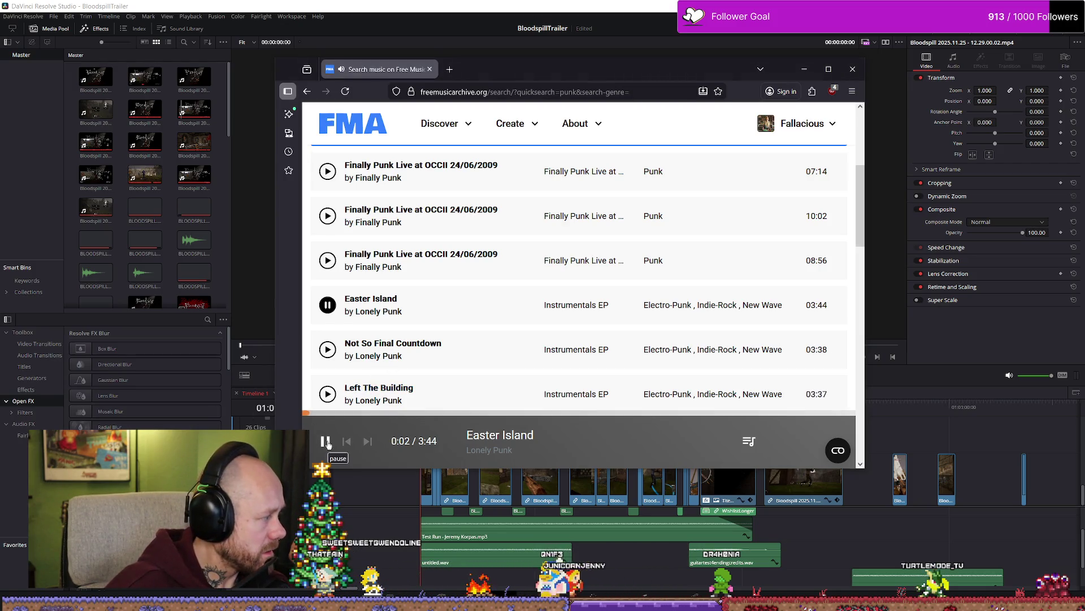
pyautogui.click(326, 442)
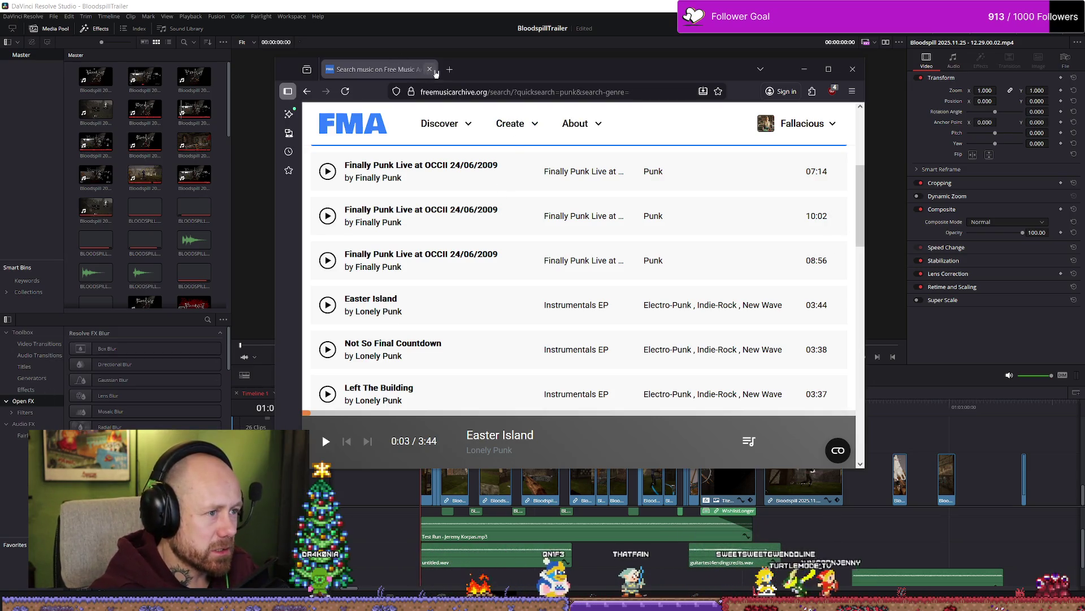
pyautogui.hotkey('alt', 'Tab')
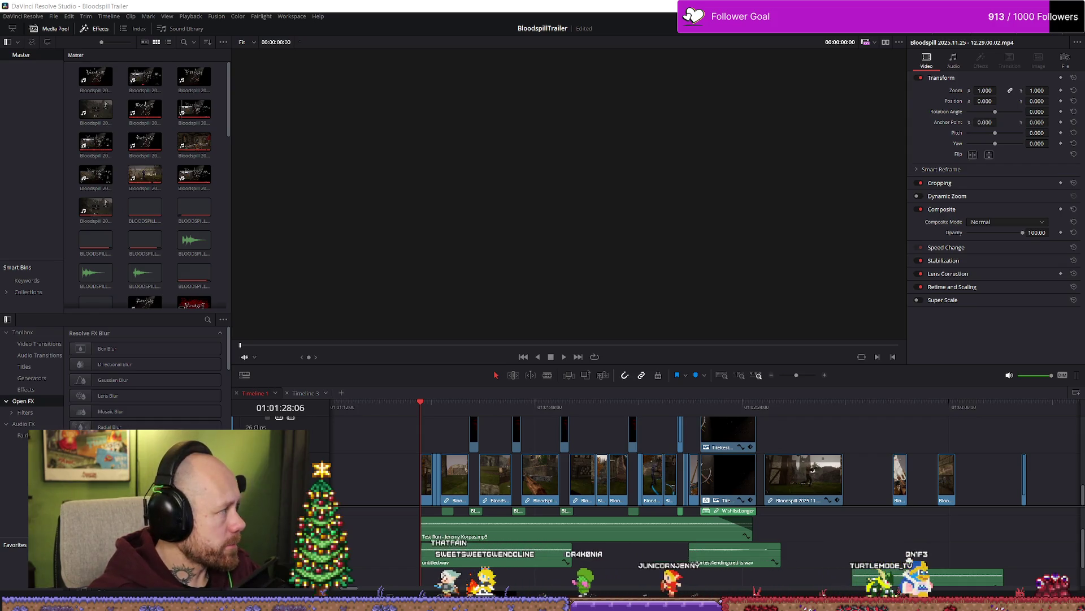
# Step: Drag a blank Firefox new-tab window over DaVinci Resolve and focus its address bar
pyautogui.moveTo(0, 82); pyautogui.dragTo(547, 83)
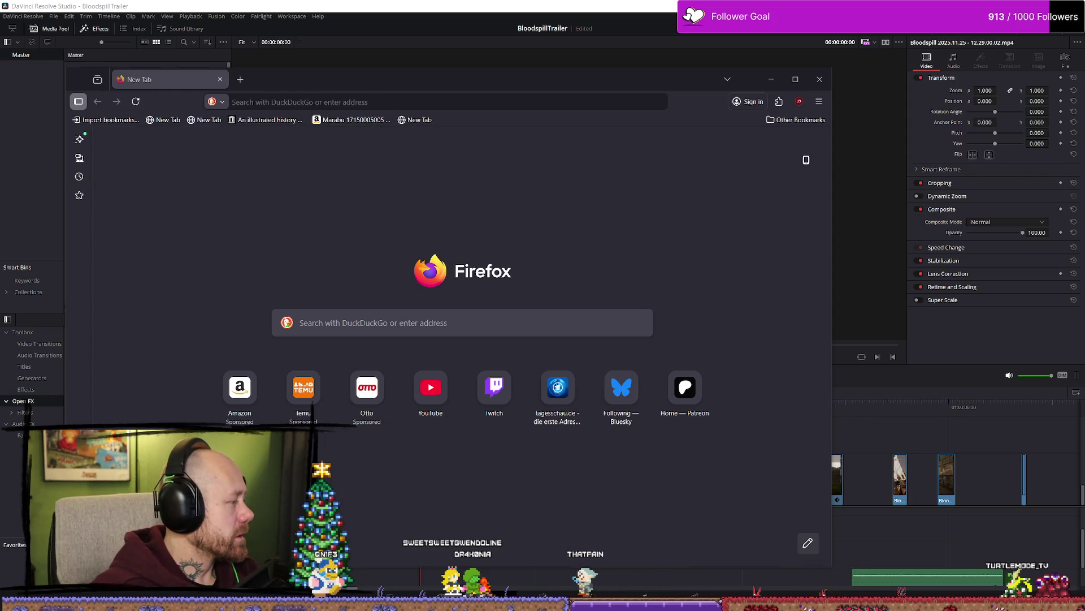
pyautogui.click(352, 102)
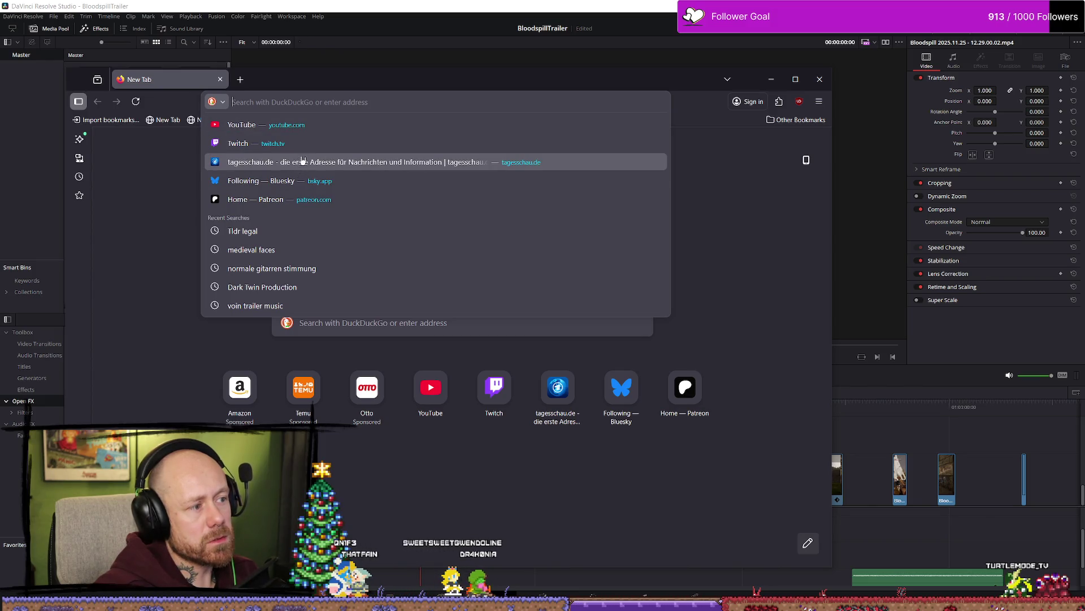
# Step: Open Free Music Archive, enter the main site, and search for 'punk'
pyautogui.write('freemusicarchive.org')
pyautogui.press('Return')
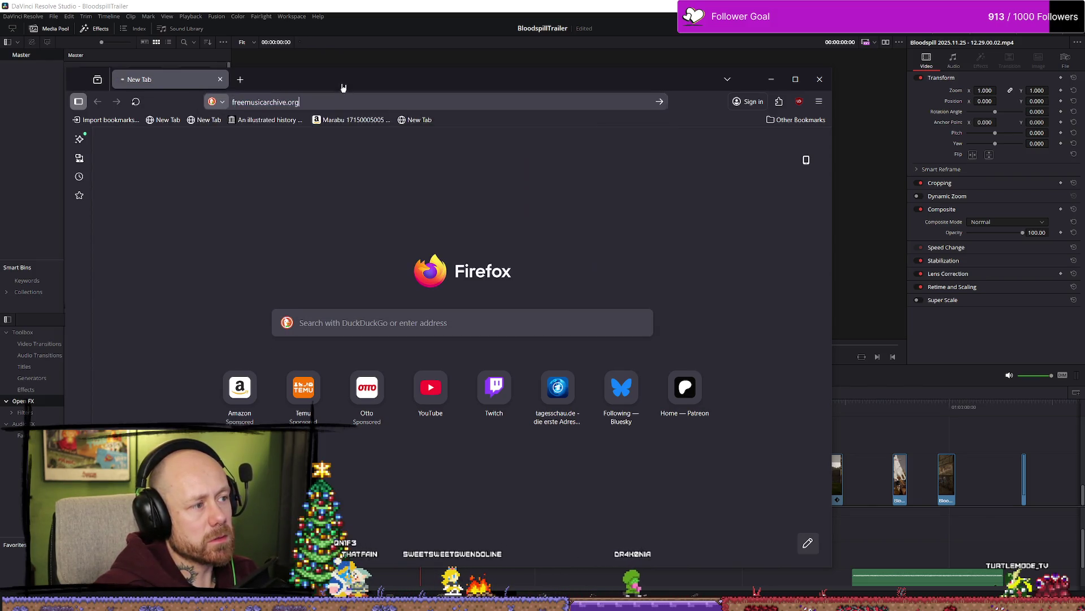
pyautogui.scroll(-4, 345, 409)
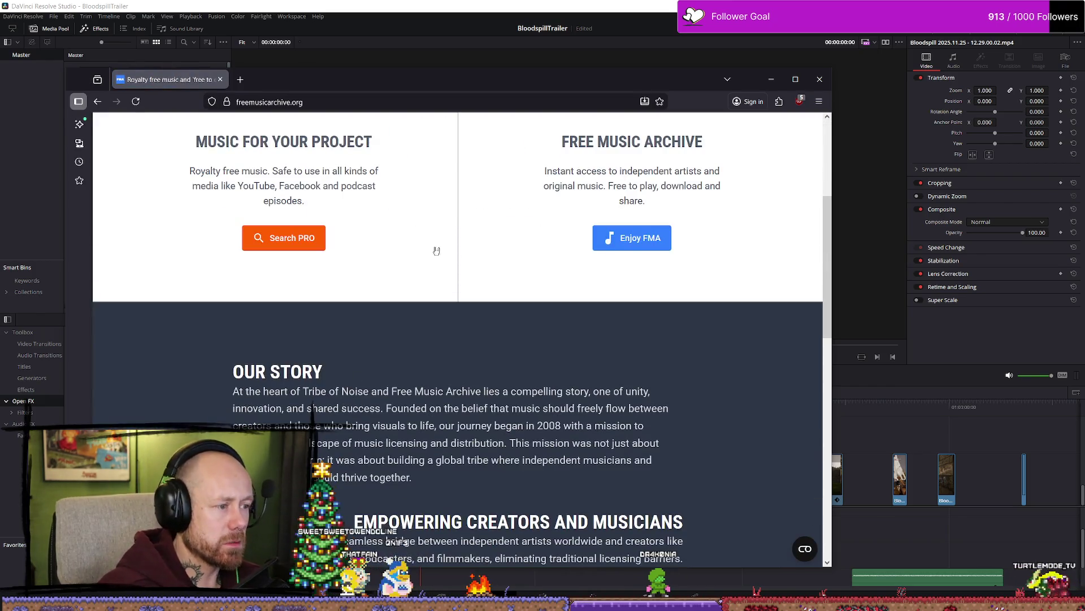
pyautogui.click(627, 236)
pyautogui.click(295, 317)
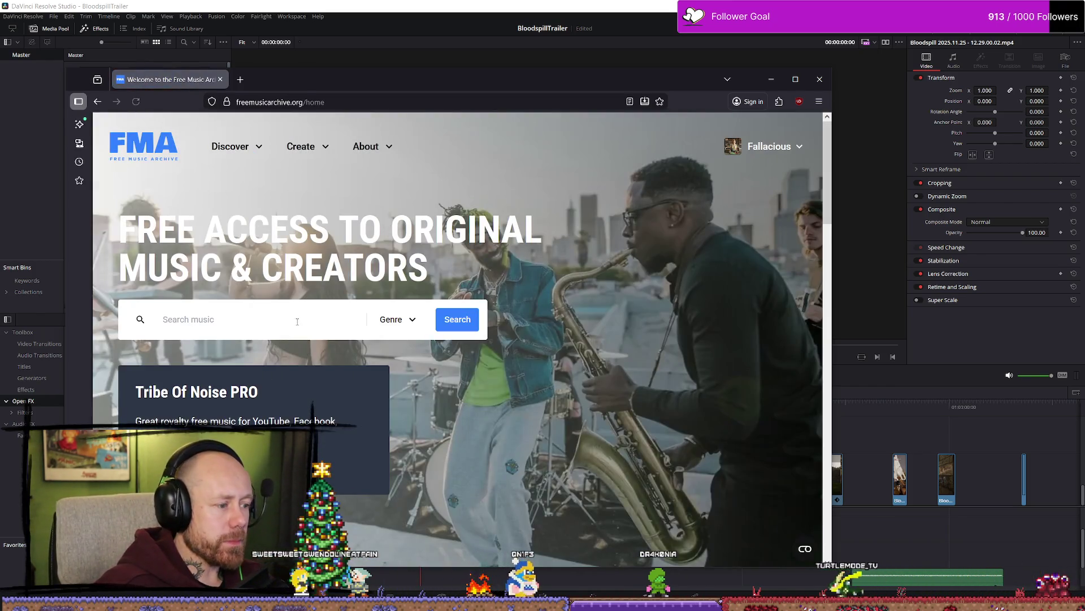
pyautogui.write('punk')
pyautogui.press('Return')
# Step: Preview the track '1984' from the punk results and dismiss the cookie settings panel
pyautogui.scroll(-5, 247, 425)
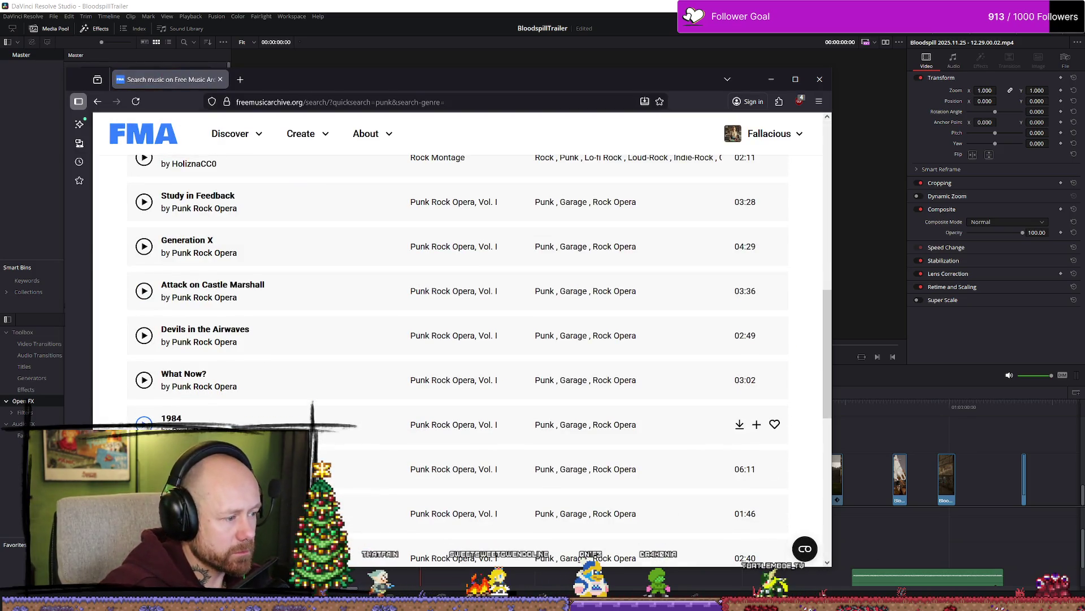
pyautogui.click(144, 424)
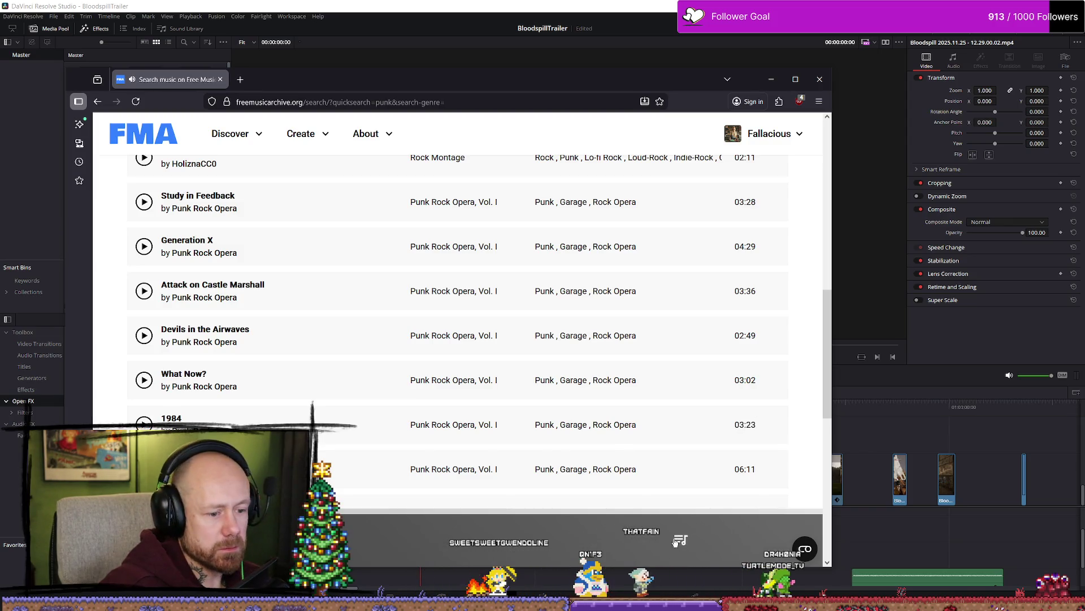
pyautogui.click(809, 559)
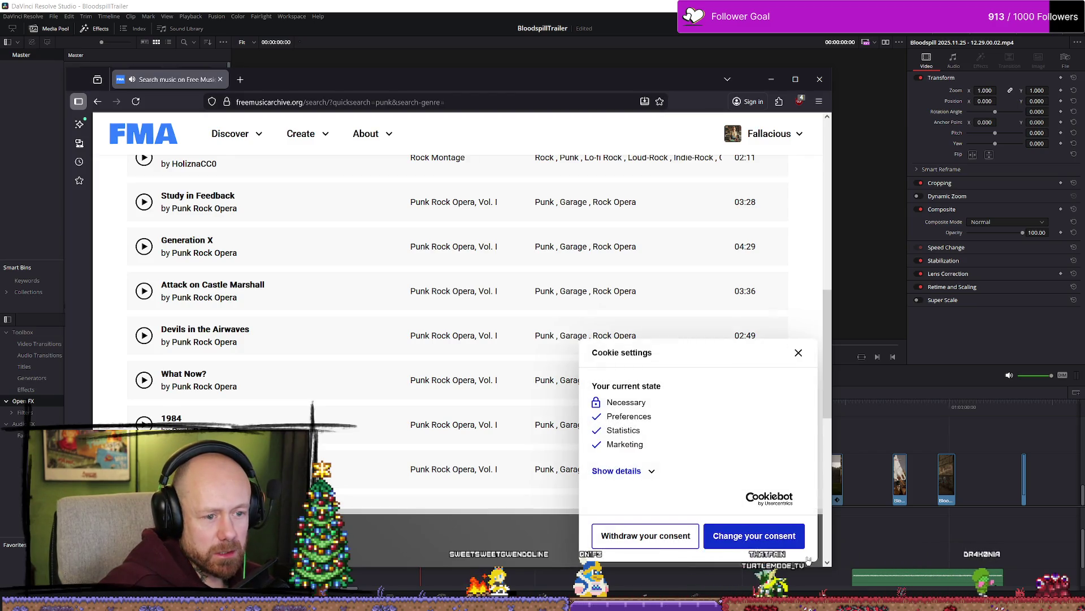
pyautogui.click(798, 352)
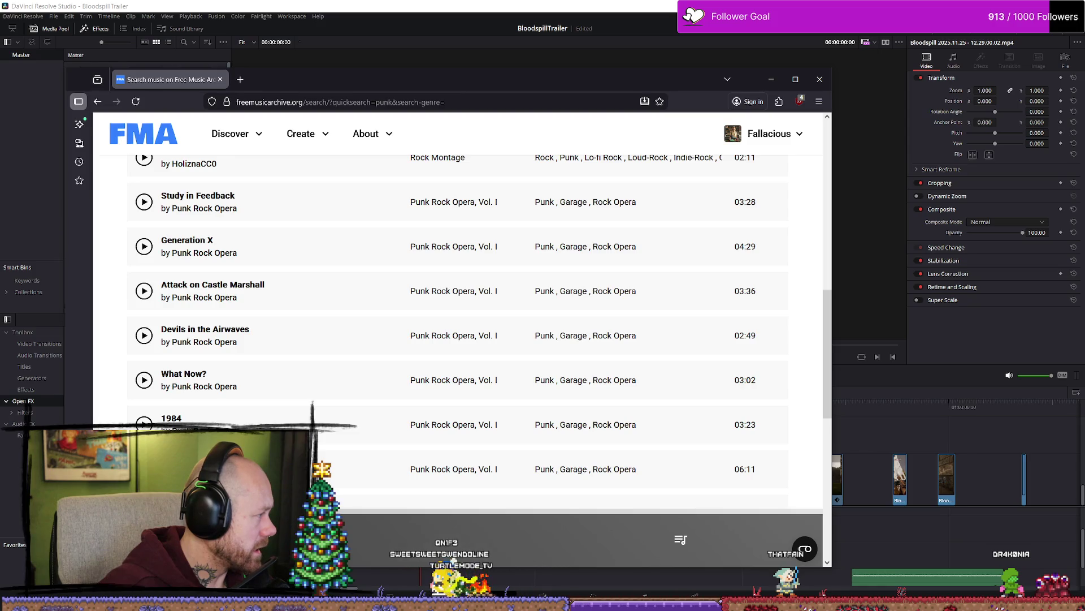
# Step: Go to the YouTube home page via the address bar
pyautogui.hotkey('ctrl', 'l')
pyautogui.write('youtube')
pyautogui.press('Return')
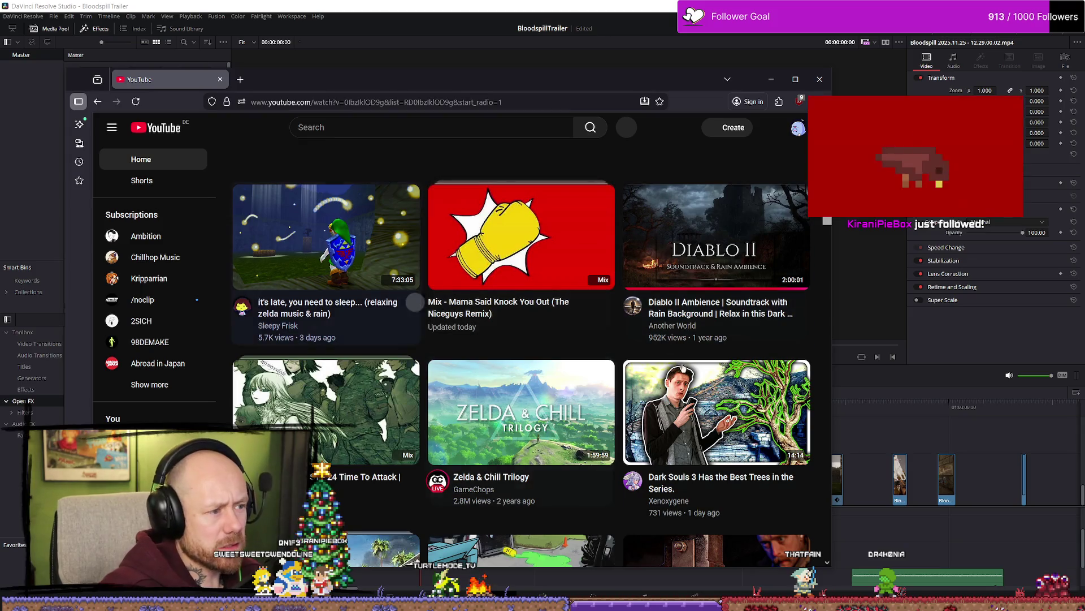
# Step: Play and pause the YouTube music video, switching to the editor and back
pyautogui.click(390, 383)
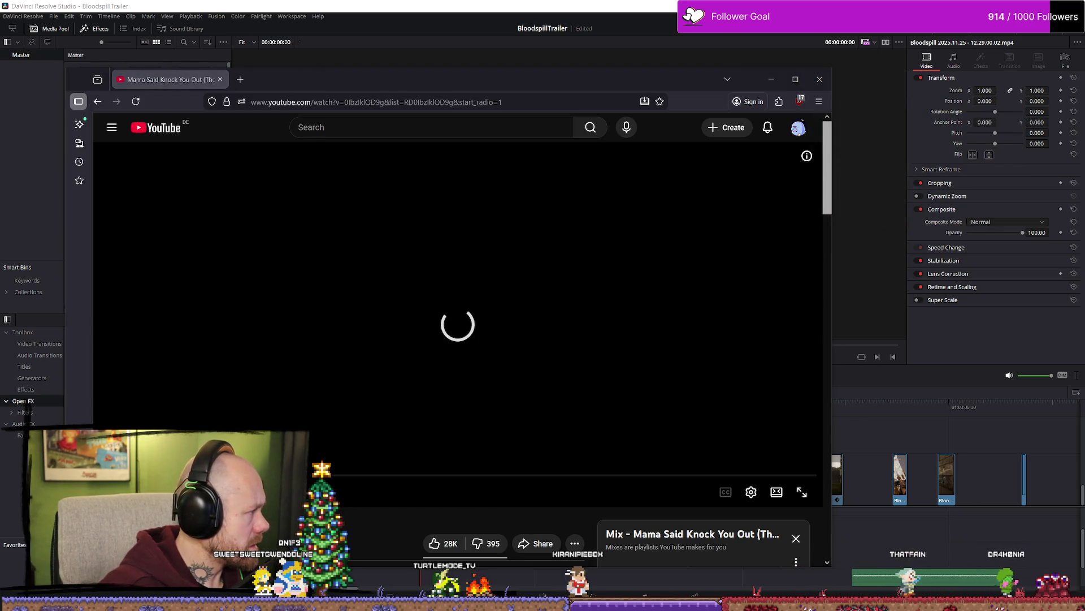
pyautogui.click(362, 294)
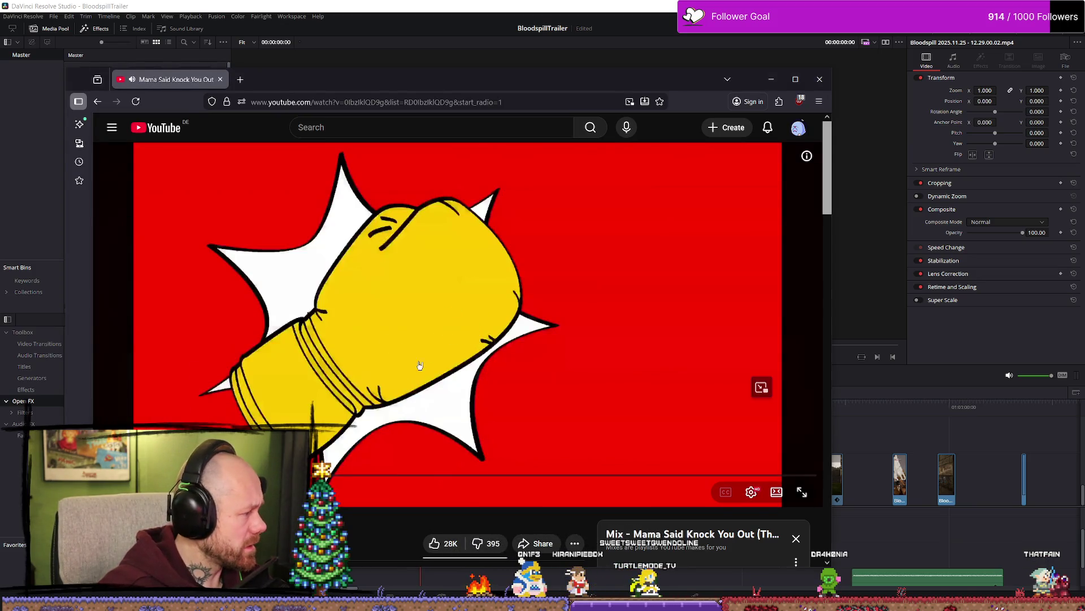
pyautogui.click(549, 348)
pyautogui.hotkey('alt', 'Tab')
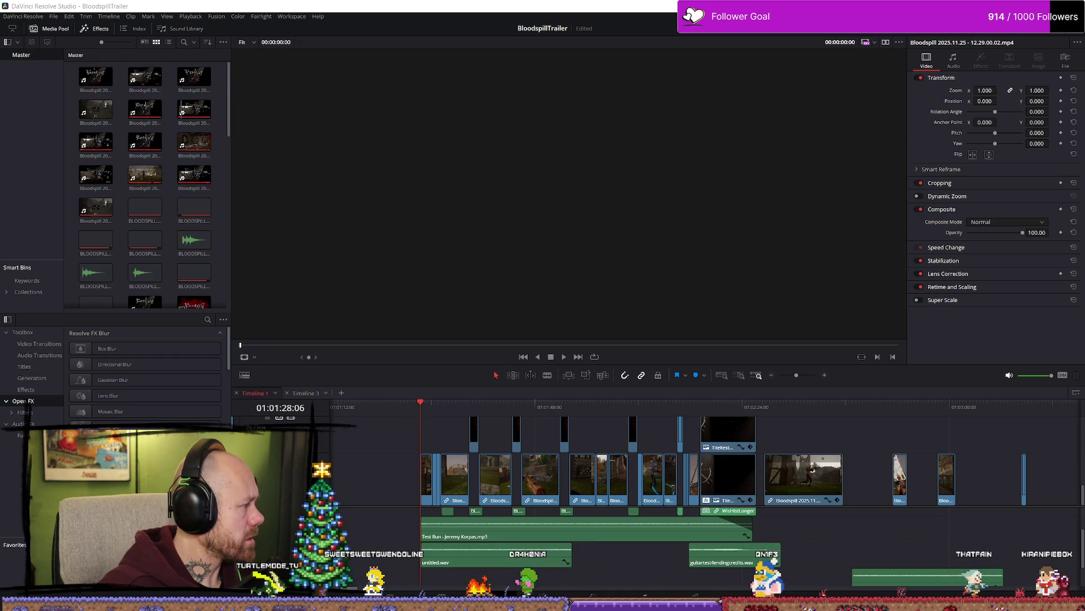
pyautogui.hotkey('alt', 'Tab')
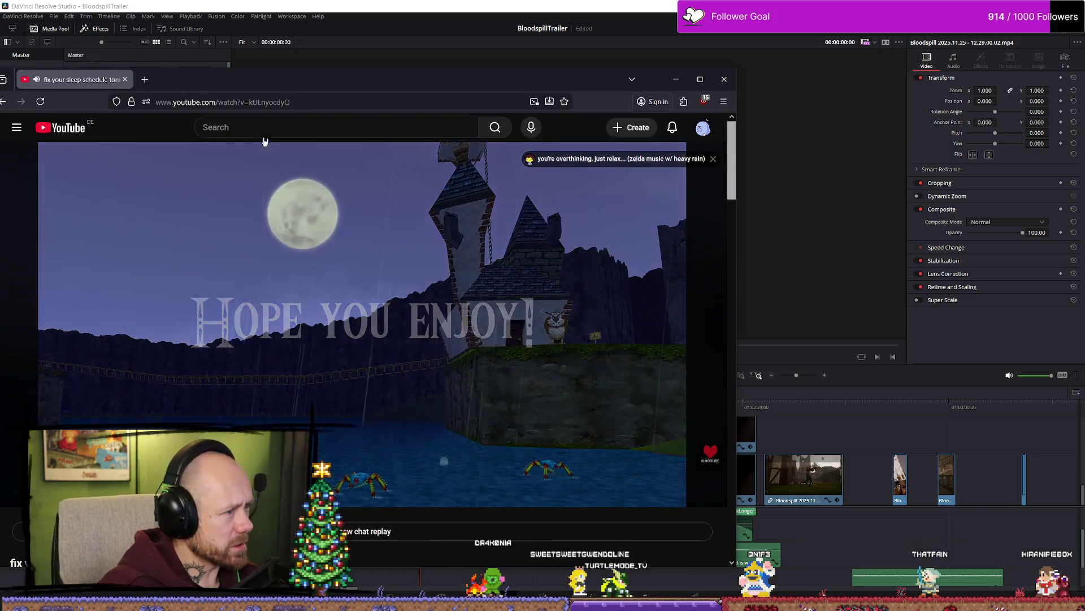
# Step: Move the browser window right and go to freemusicarchive.org
pyautogui.moveTo(316, 81); pyautogui.dragTo(386, 79)
pyautogui.hotkey('ctrl', 'l')
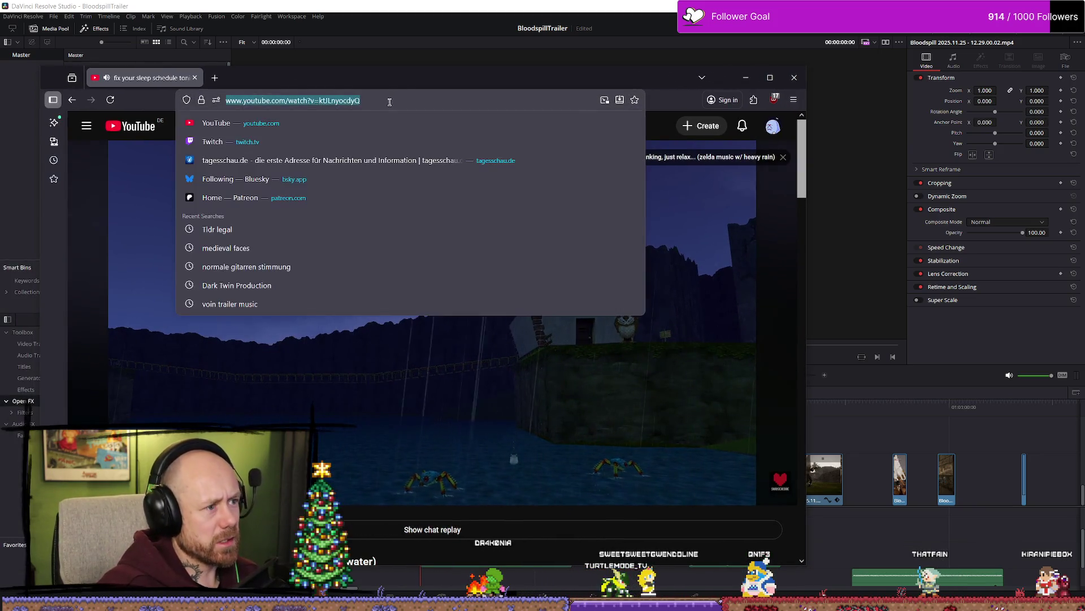
pyautogui.write('freemusicarchive.org')
pyautogui.press('Return')
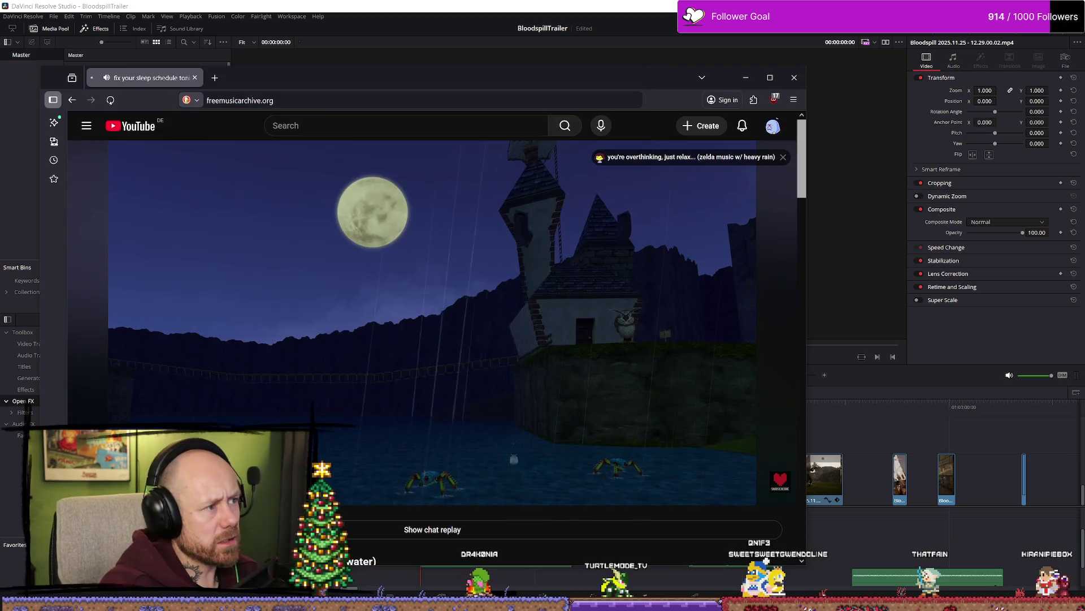
# Step: Enter the main Free Music Archive site and search for 'punk', listing 8807 tracks
pyautogui.scroll(-5, 283, 271)
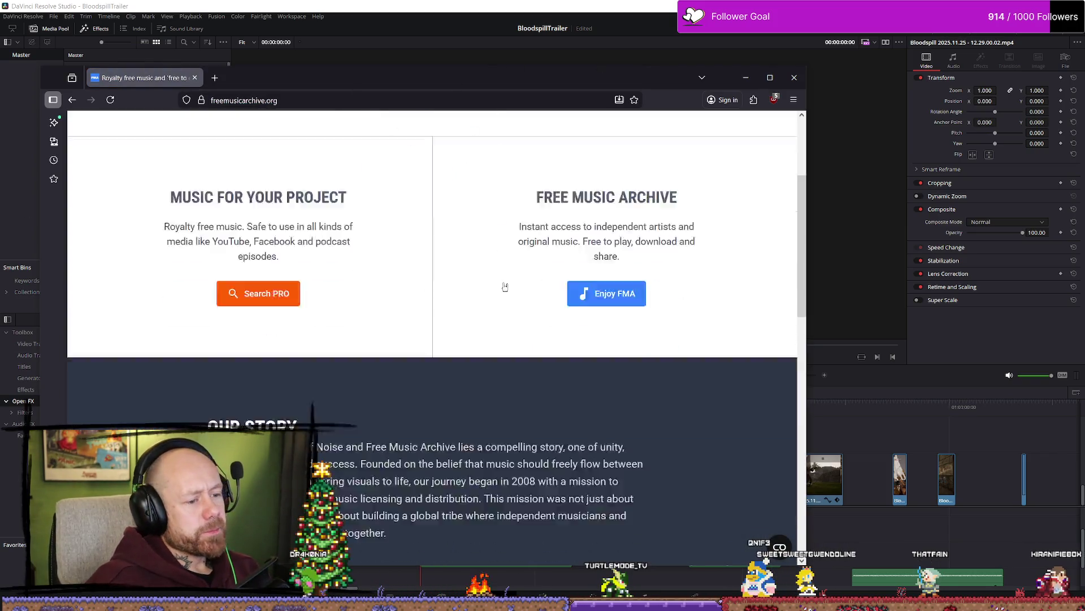
pyautogui.scroll(-10, 429, 300)
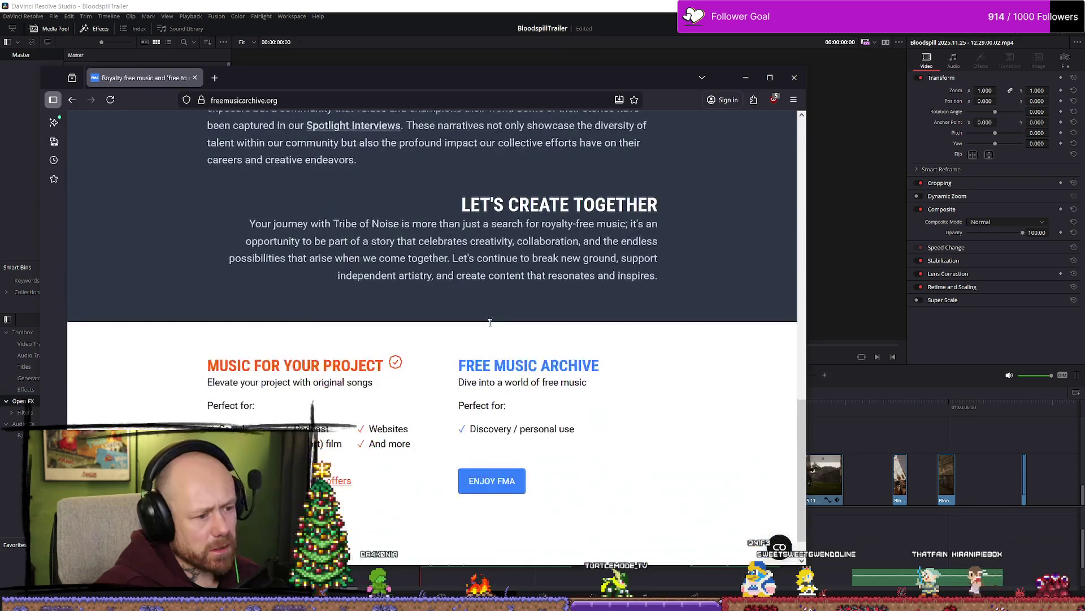
pyautogui.scroll(-3, 478, 292)
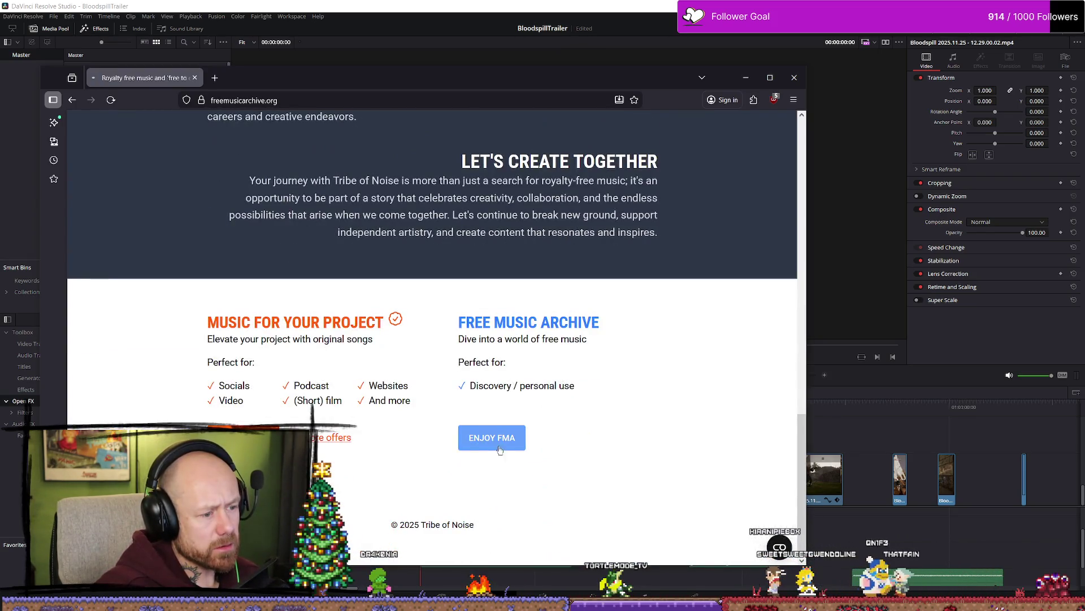
pyautogui.click(490, 438)
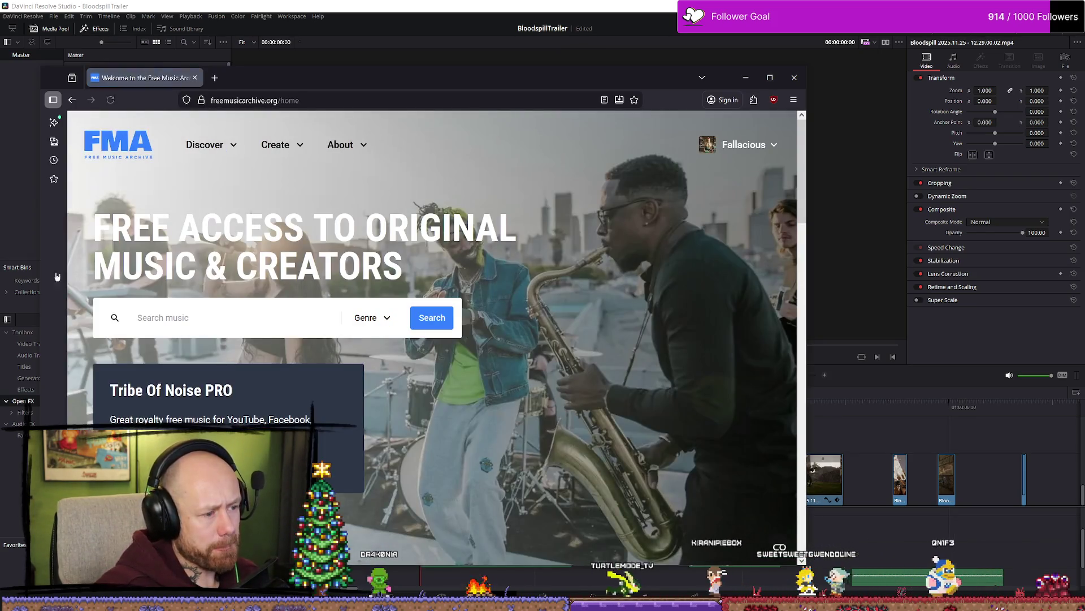
pyautogui.write('oun')
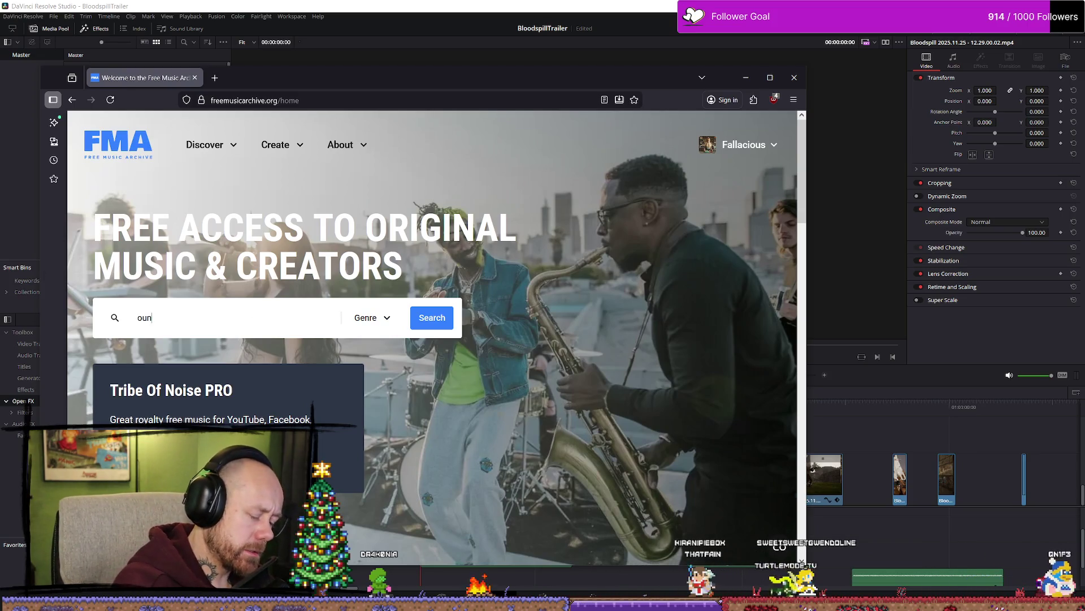
pyautogui.press('BackSpace')
pyautogui.press('BackSpace')
pyautogui.press('BackSpace')
pyautogui.write('punk')
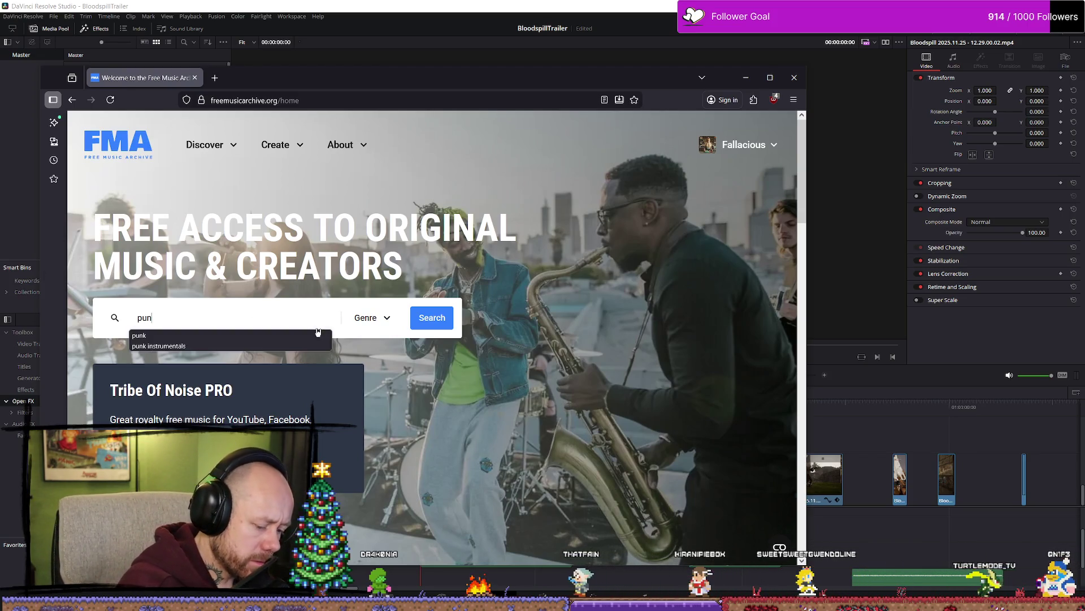
pyautogui.press('Return')
# Step: Preview Generation X by Punk Rock Opera from the punk results, then stop it
pyautogui.scroll(-6, 338, 348)
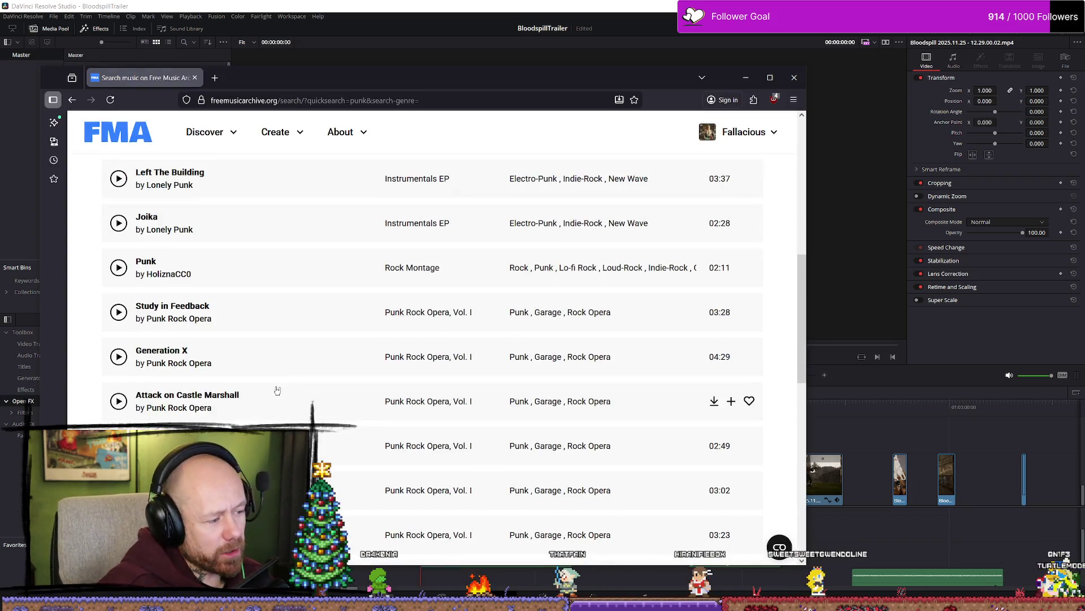
pyautogui.scroll(-1, 136, 305)
pyautogui.click(120, 305)
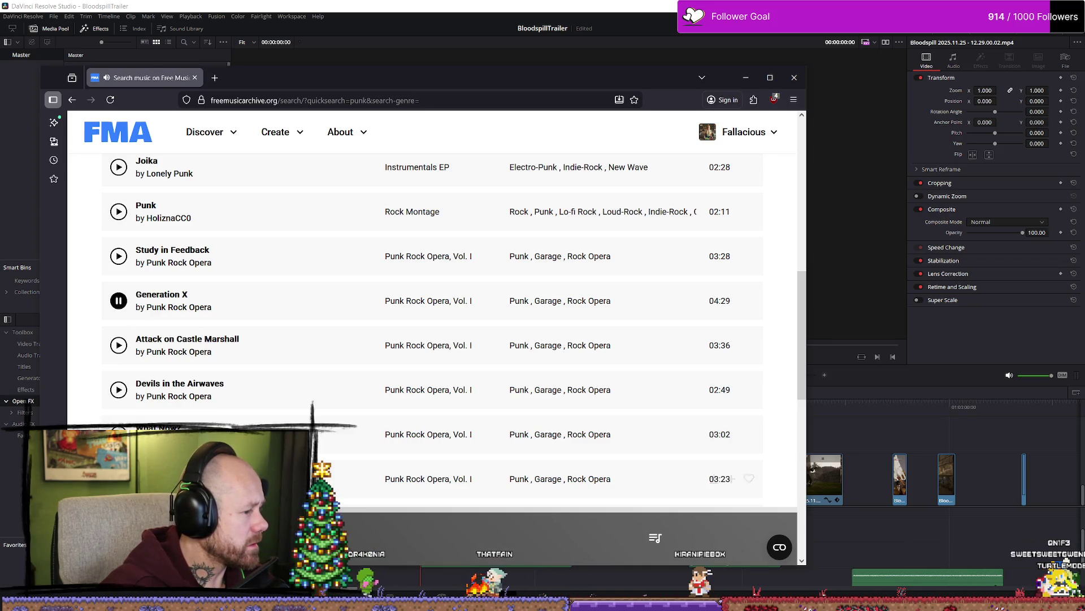
pyautogui.click(119, 302)
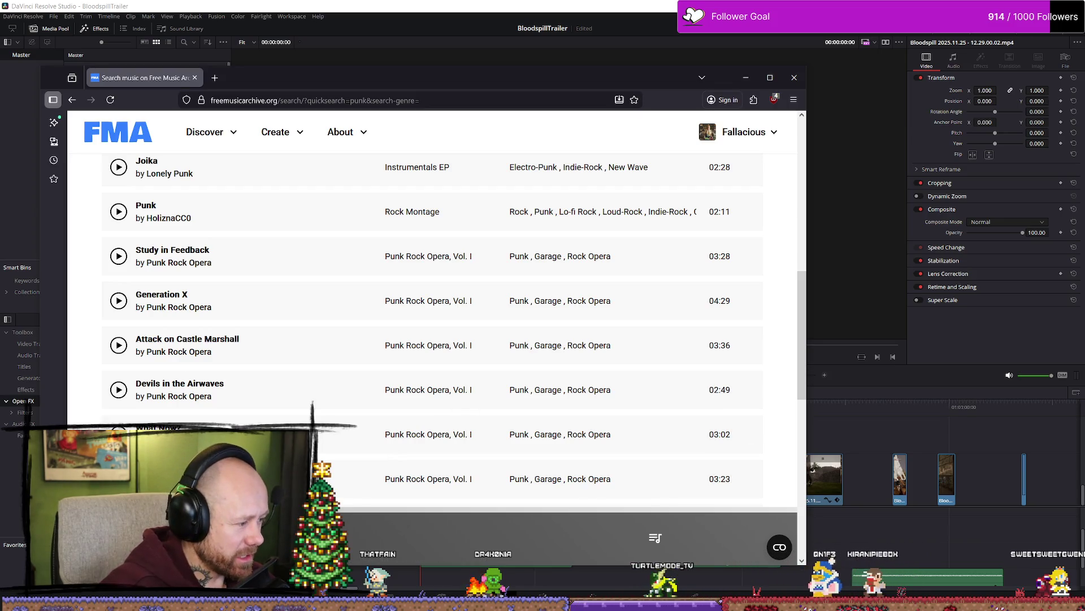
pyautogui.scroll(-4, 718, 342)
pyautogui.scroll(4, 650, 407)
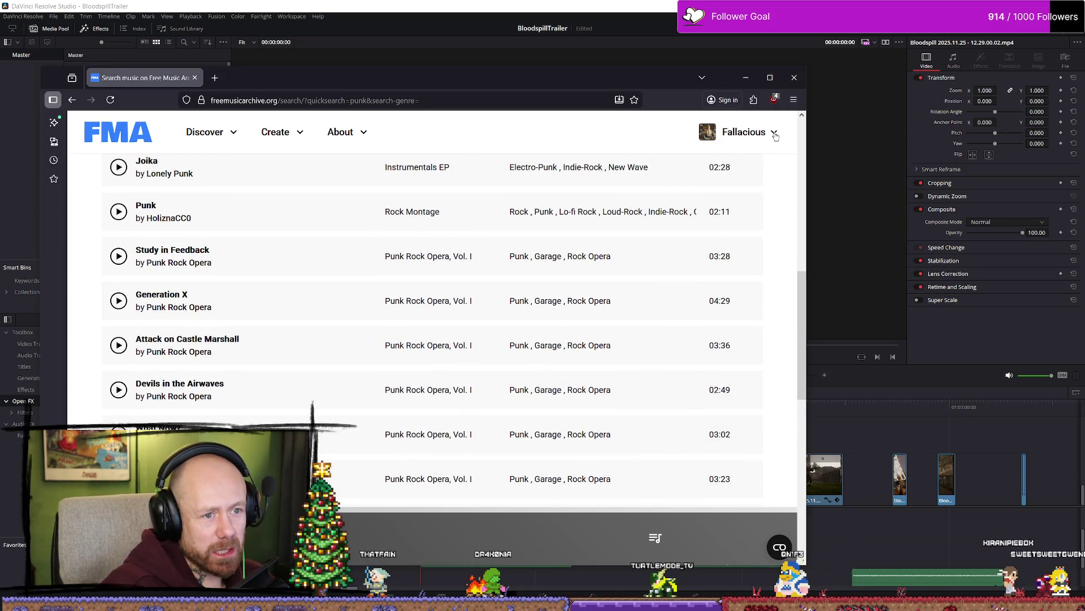
# Step: Check the tab menu, address bar, saved mixes and cookie settings, dismissing each
pyautogui.rightClick(123, 80)
pyautogui.press('Escape')
pyautogui.click(317, 100)
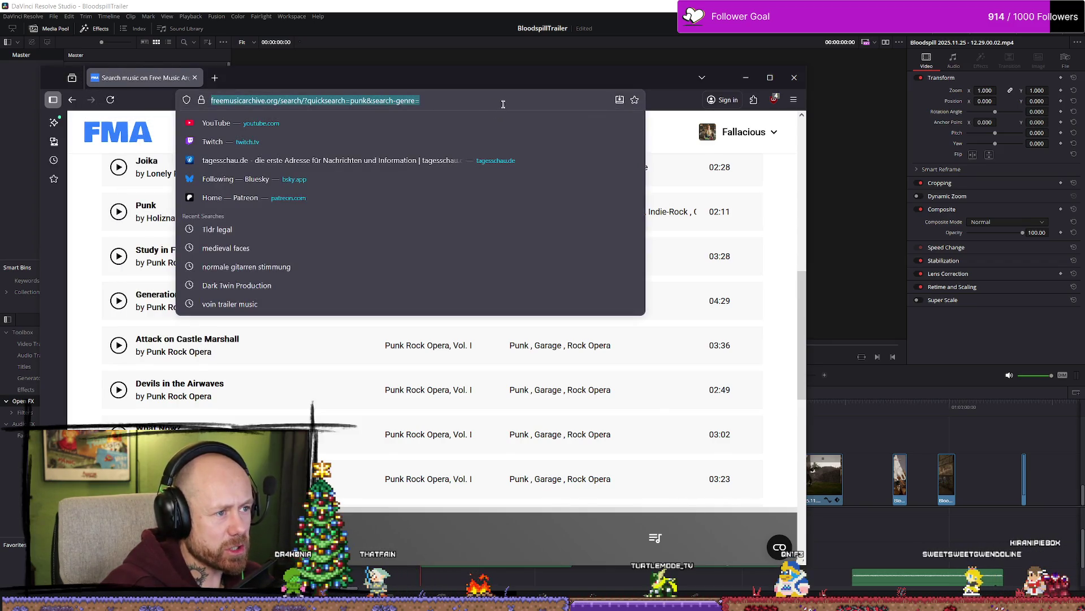
pyautogui.click(758, 230)
pyautogui.scroll(3, 731, 468)
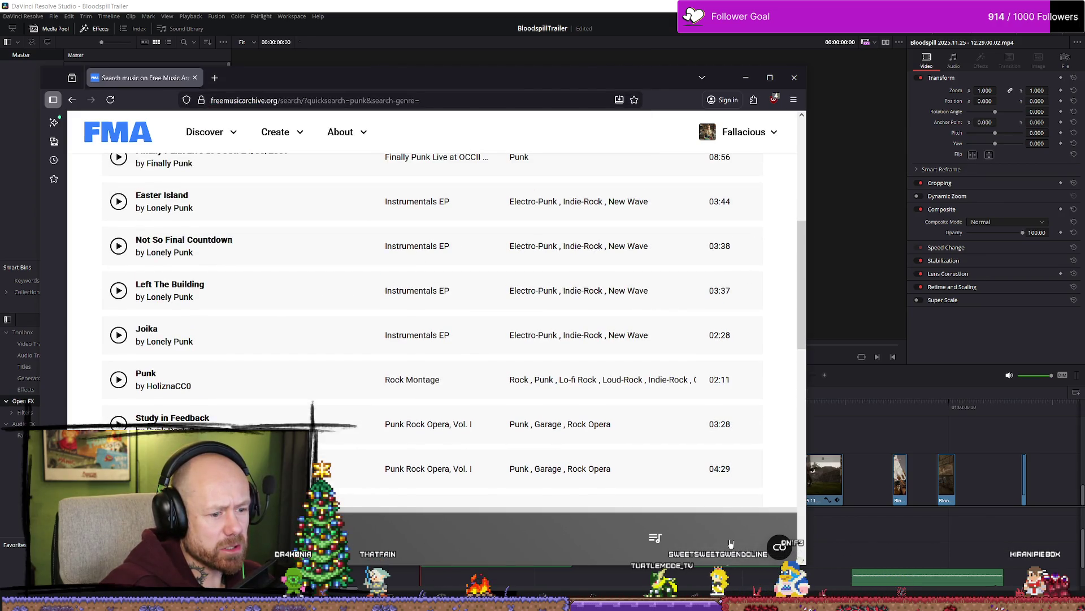
pyautogui.click(655, 539)
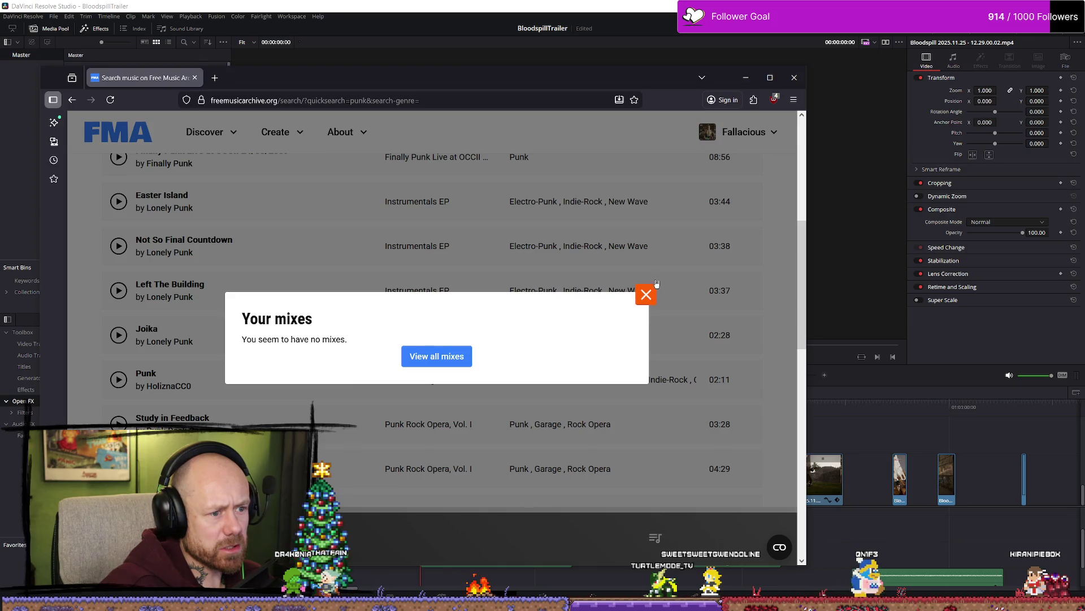
pyautogui.click(646, 294)
pyautogui.click(779, 546)
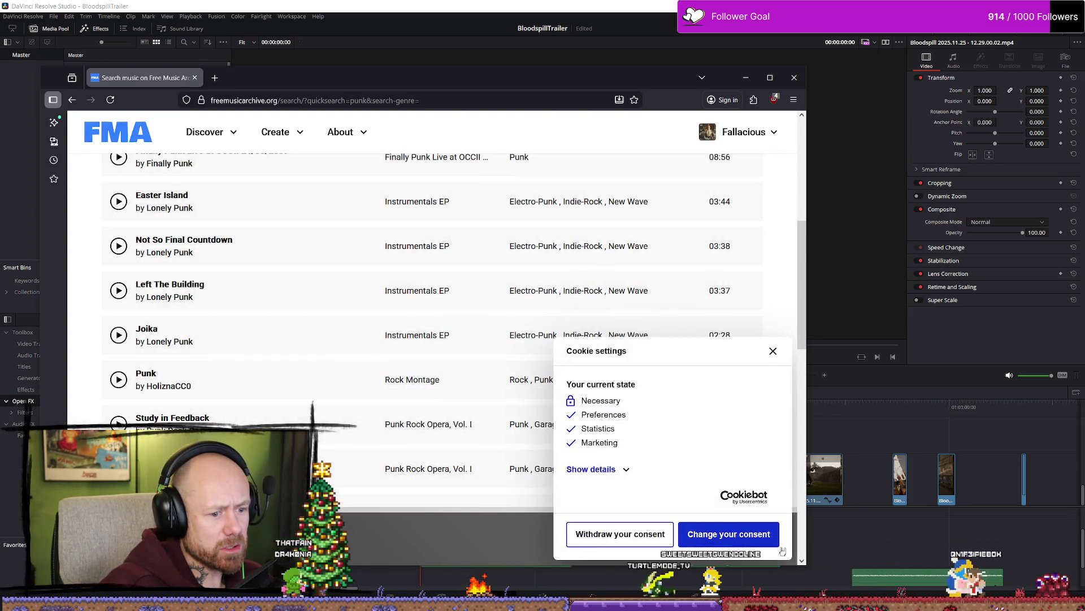
pyautogui.click(771, 351)
pyautogui.scroll(5, 394, 336)
pyautogui.scroll(-5, 394, 335)
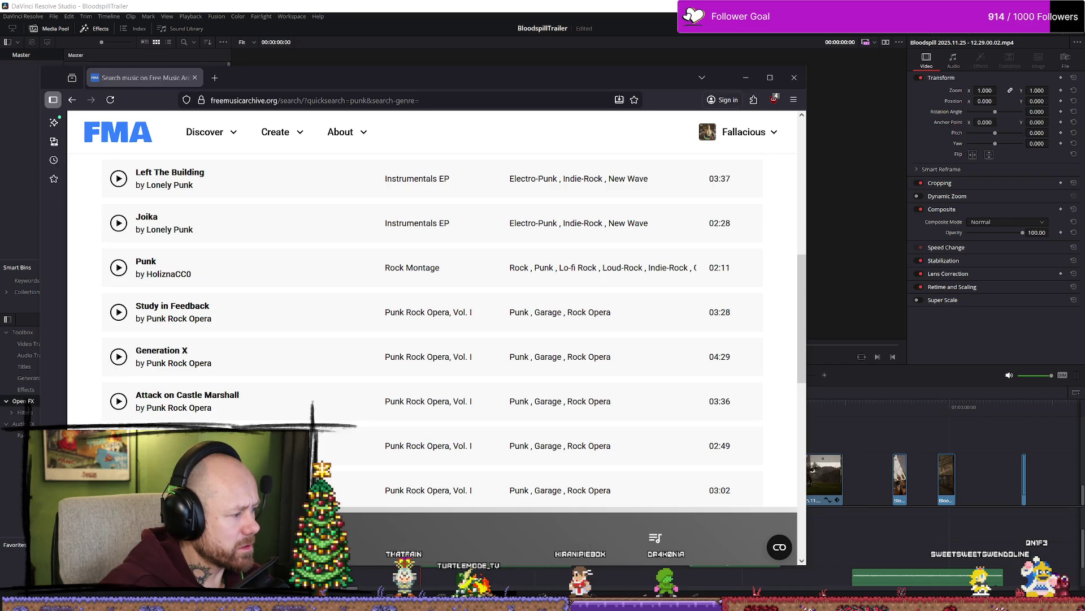
# Step: Play the Generation X preview again
pyautogui.click(119, 356)
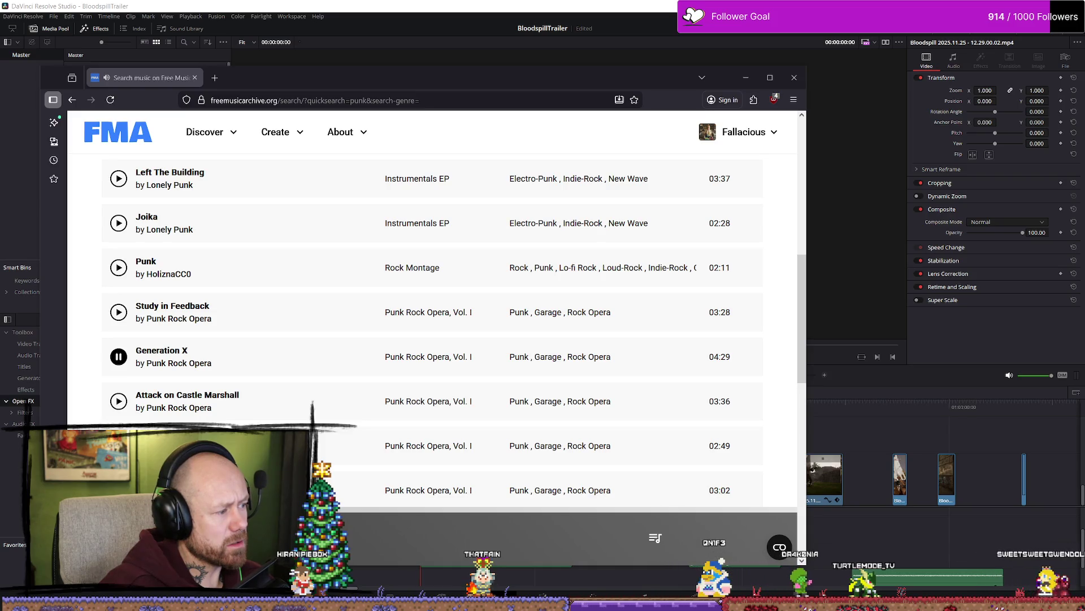
pyautogui.moveTo(396, 418)
pyautogui.scroll(8, 385, 387)
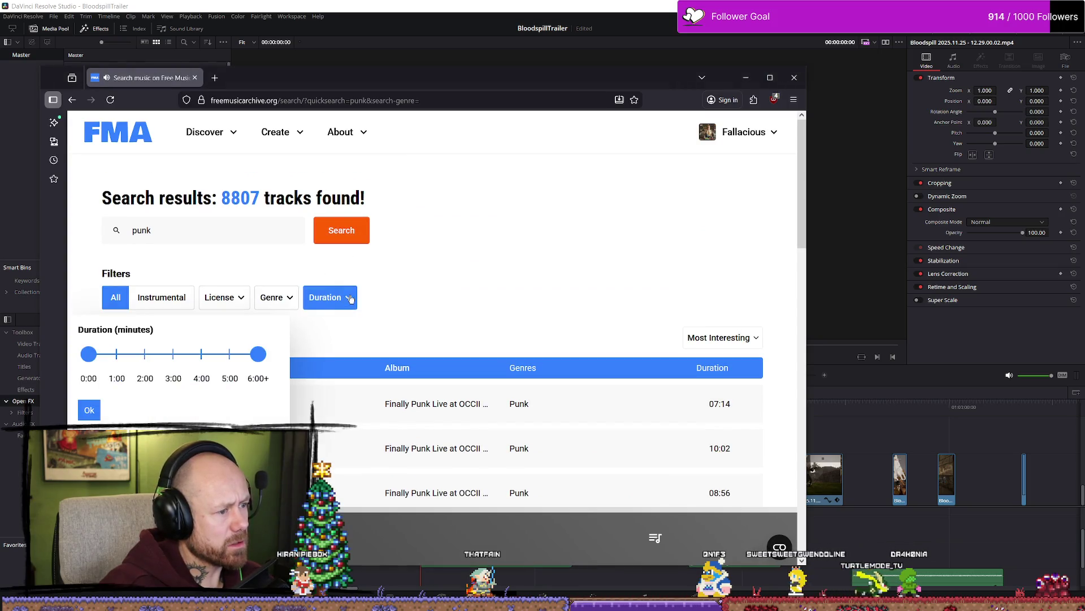
# Step: Restrict the punk search results to Public Domain tracks
pyautogui.moveTo(239, 297)
pyautogui.click(139, 348)
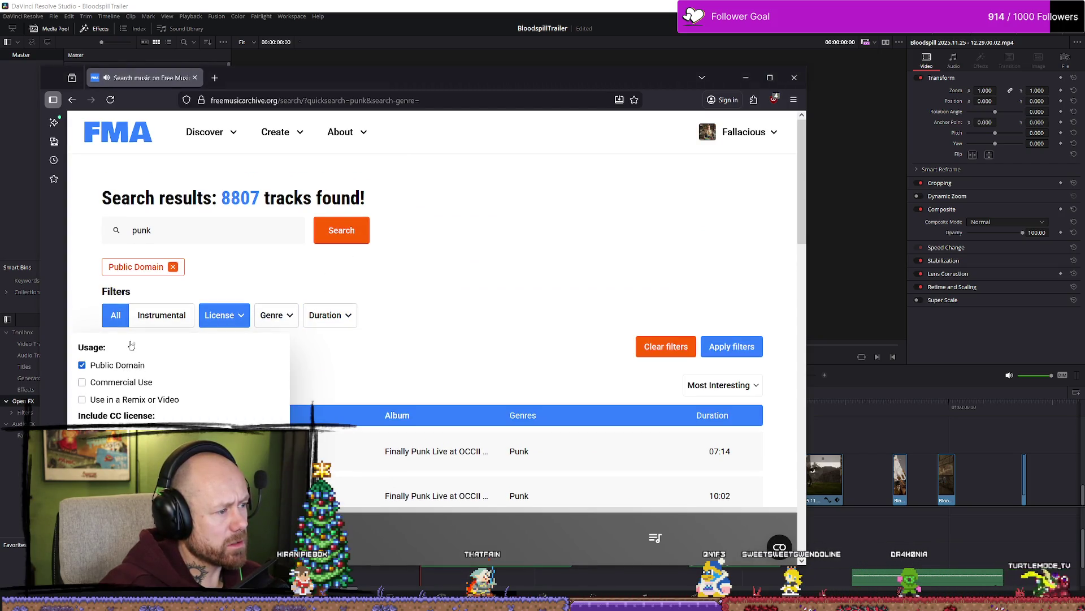
pyautogui.click(342, 232)
# Step: Preview the tracks Punk, Be a good punk (skipping ahead) and College Dropout
pyautogui.scroll(-3, 148, 251)
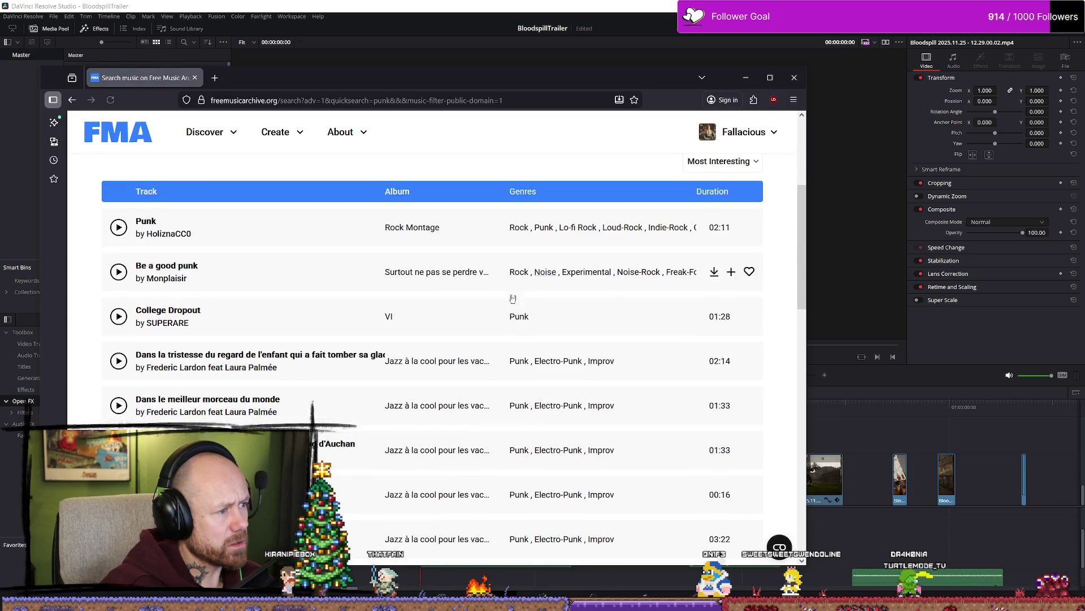
pyautogui.click(119, 226)
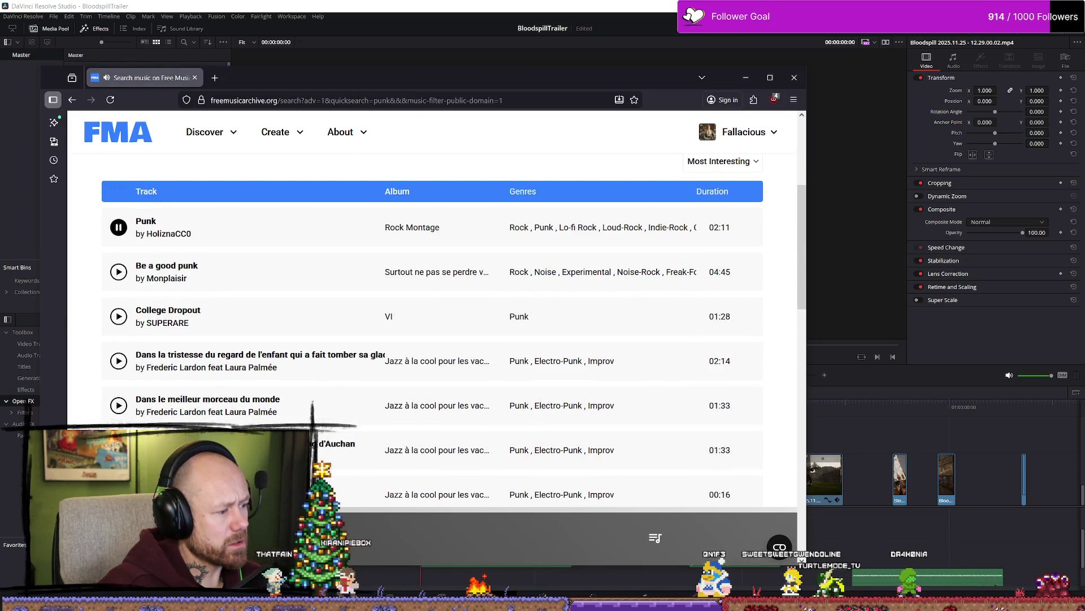
pyautogui.click(118, 271)
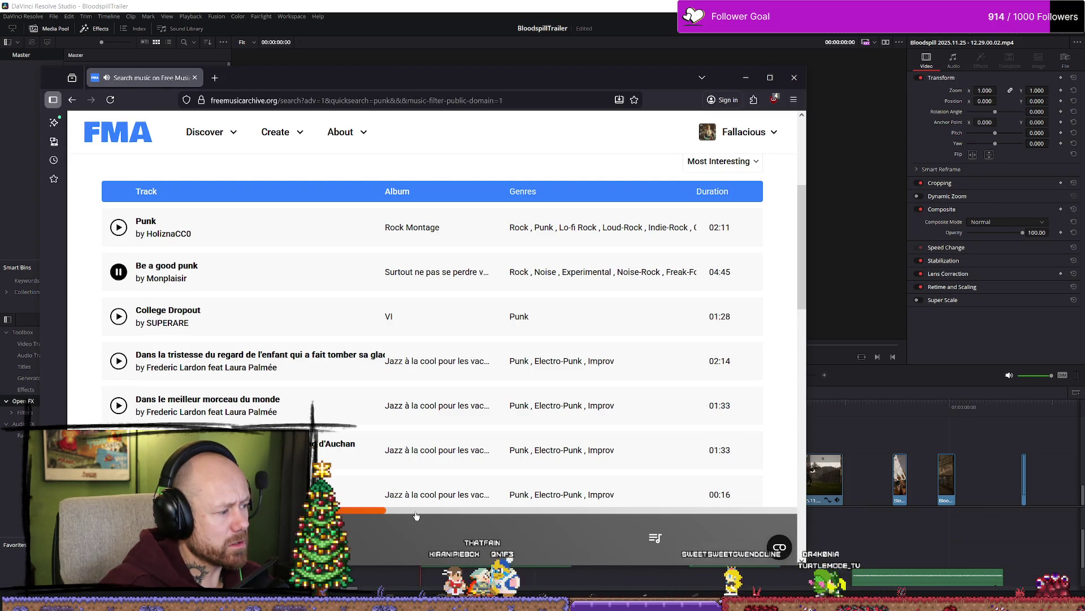
pyautogui.click(441, 508)
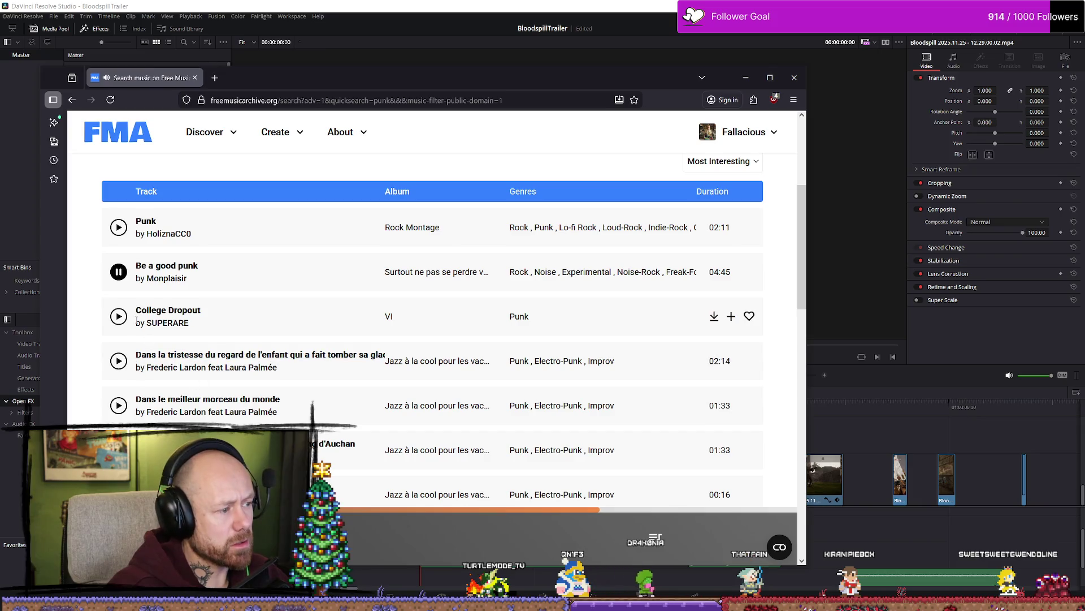
pyautogui.click(124, 320)
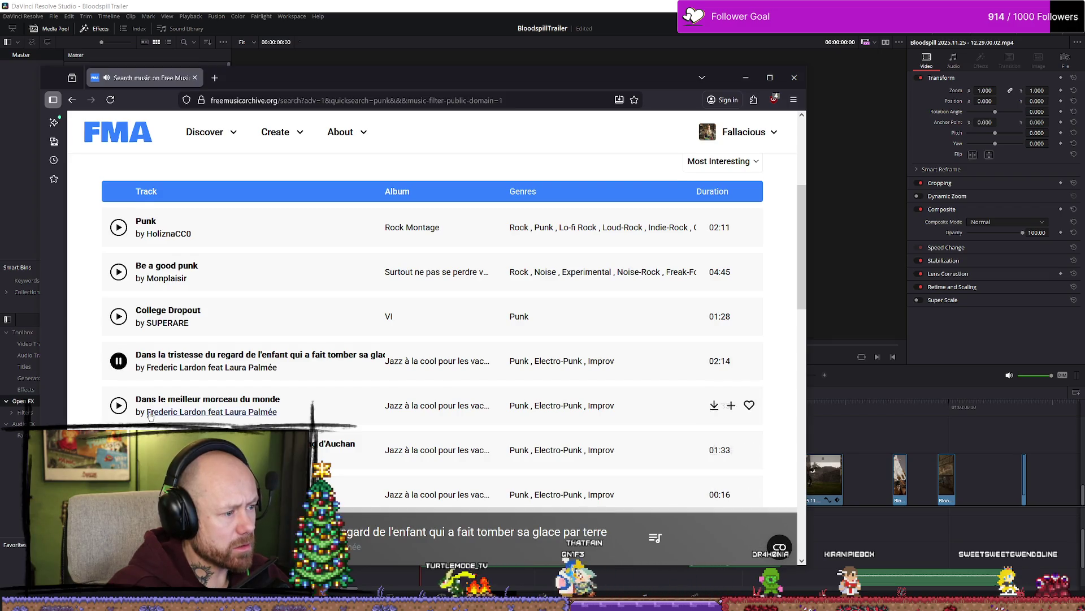
# Step: Scroll through the public-domain punk results and open the Progressive genre page
pyautogui.scroll(-9, 225, 388)
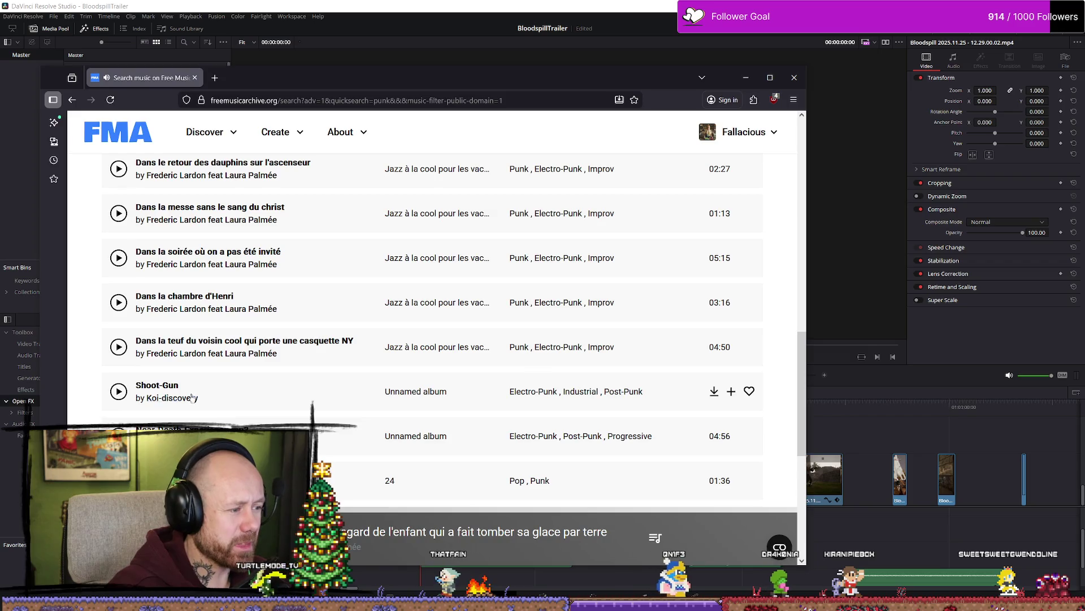
pyautogui.scroll(-1, 224, 389)
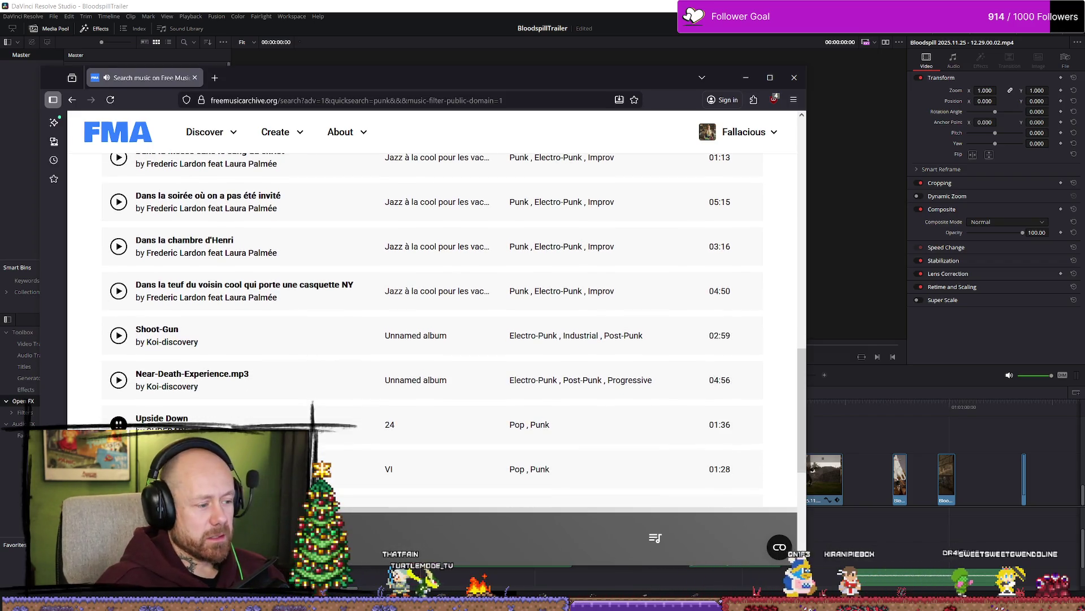
pyautogui.scroll(-4, 334, 395)
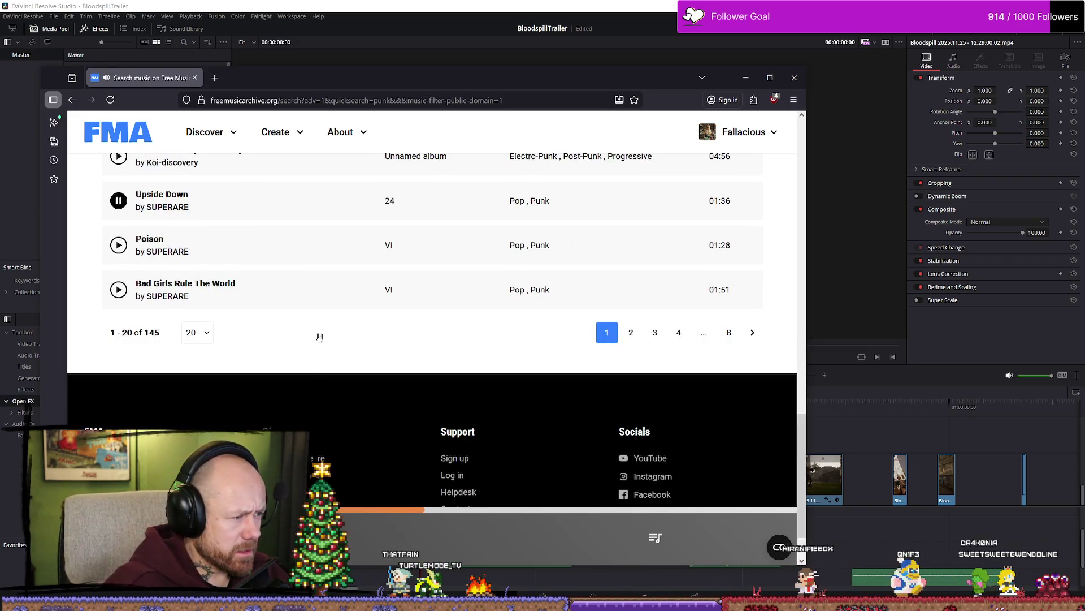
pyautogui.scroll(1, 317, 341)
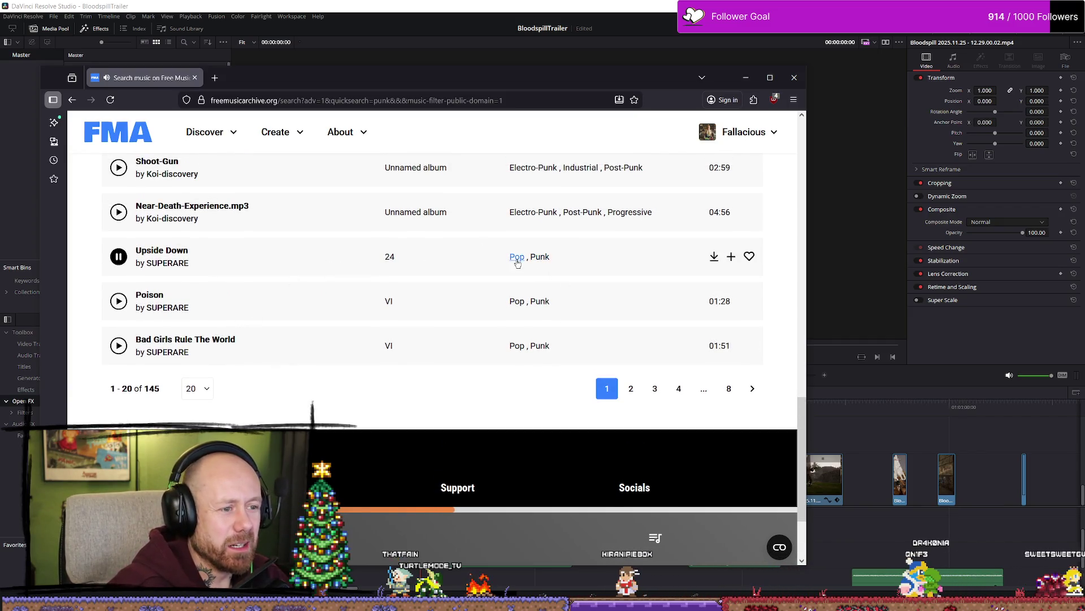
pyautogui.scroll(5, 652, 390)
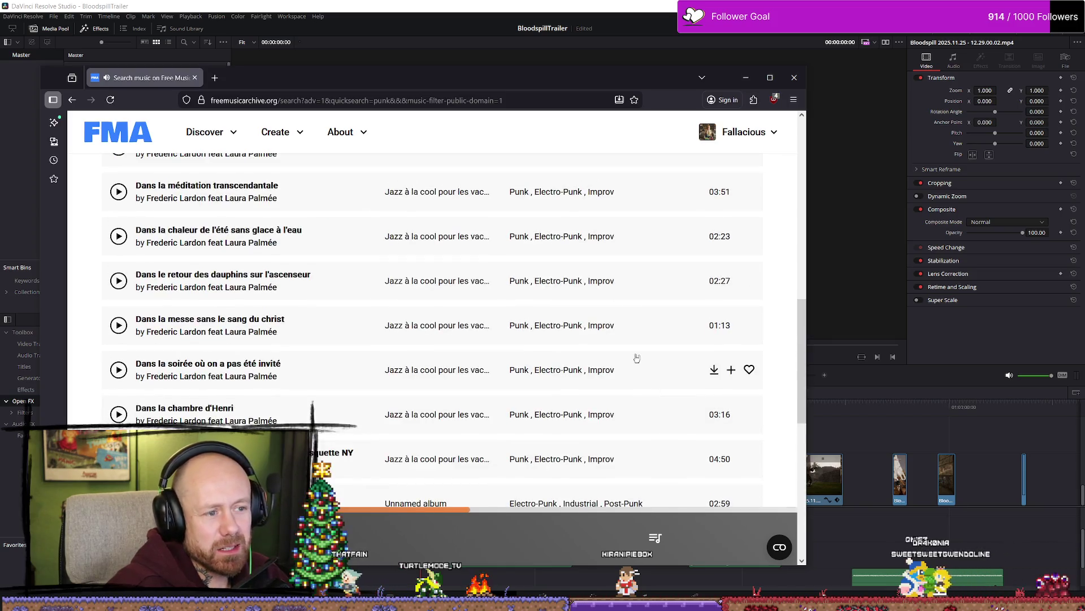
pyautogui.scroll(-2, 650, 417)
pyautogui.click(643, 379)
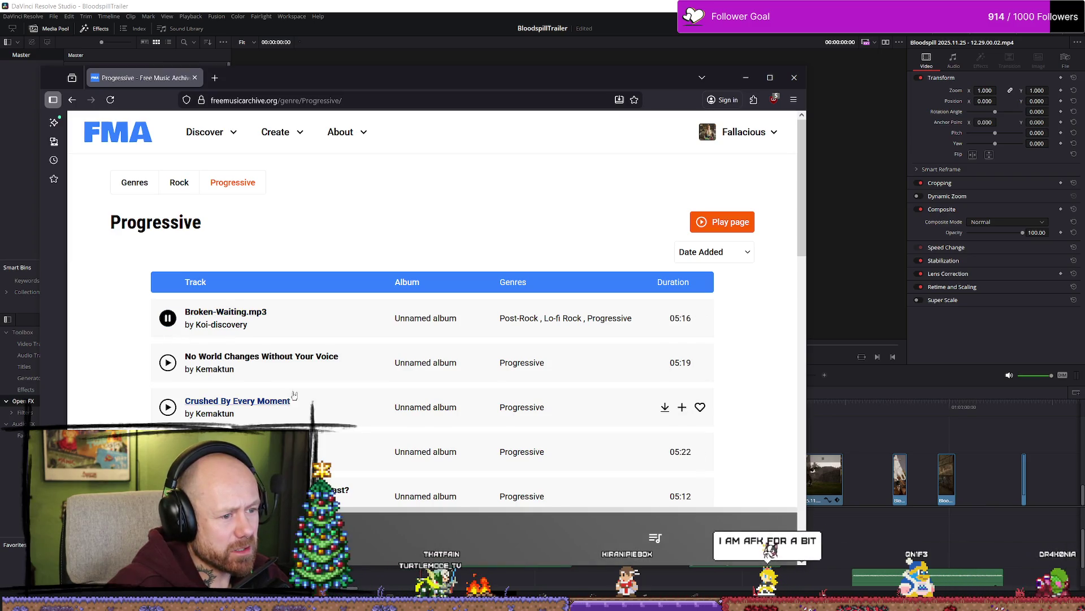
# Step: Preview Crushed By Every Moment, then return to the punk search results
pyautogui.click(168, 408)
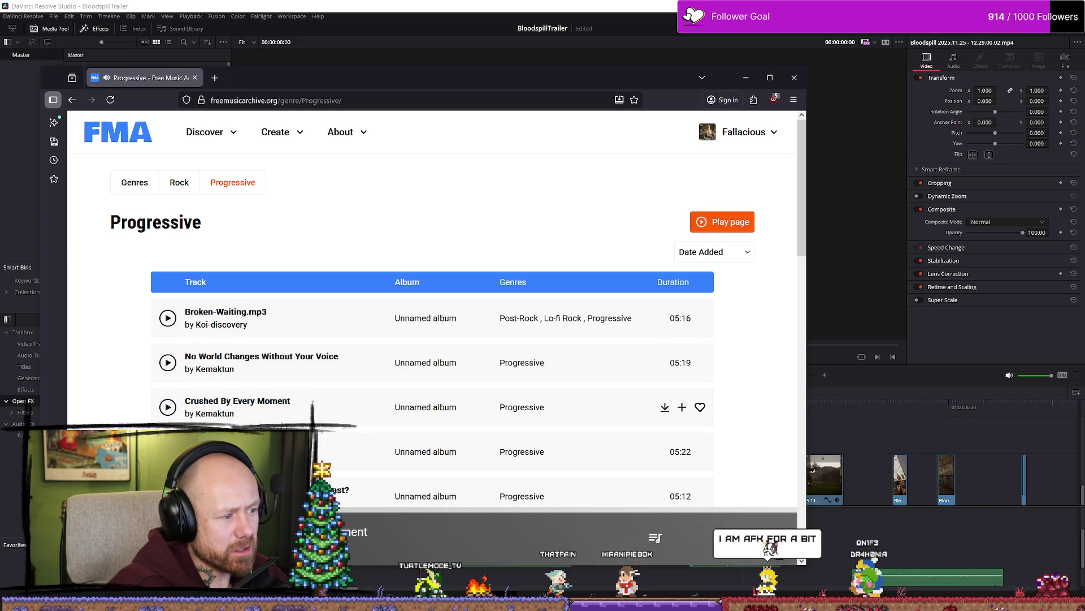
pyautogui.hotkey('alt', 'Left')
pyautogui.scroll(5, 582, 373)
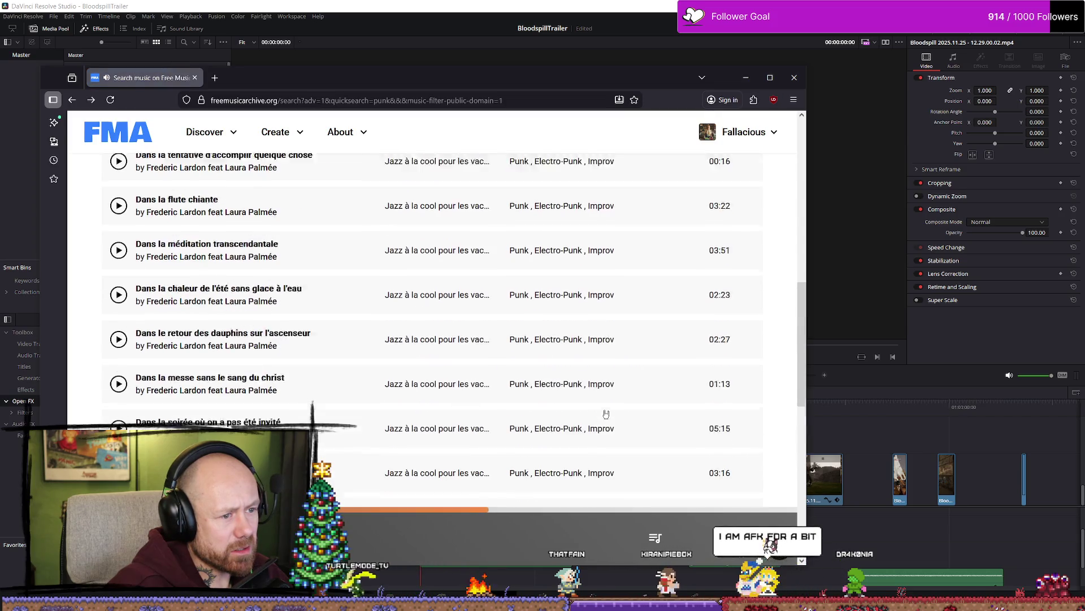
pyautogui.scroll(5, 586, 356)
# Step: Open the Punk genre page and preview the track bloody locket
pyautogui.click(528, 323)
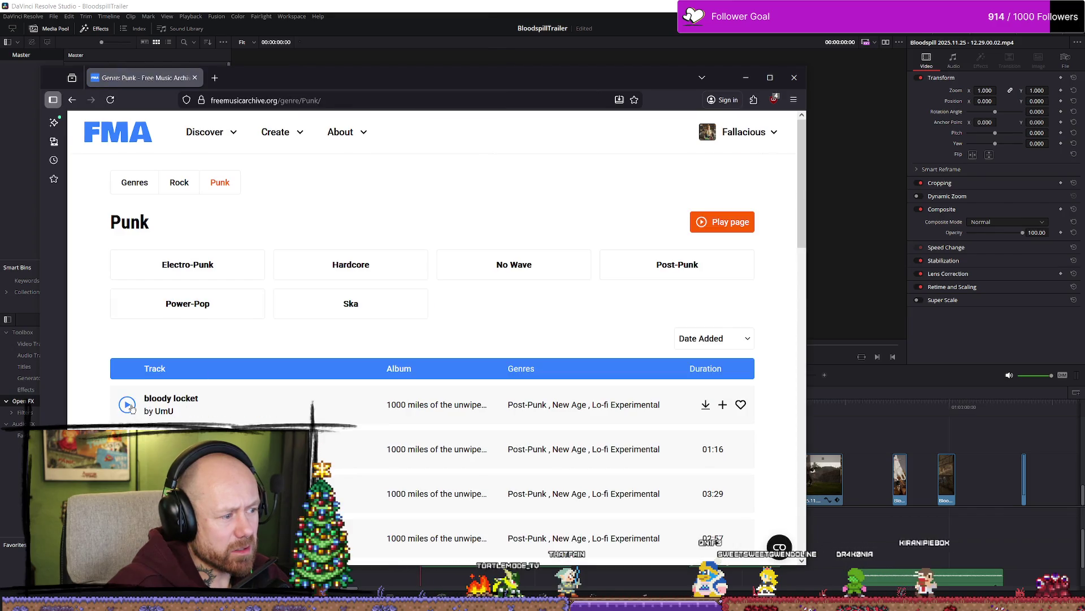
pyautogui.click(132, 406)
pyautogui.scroll(-3, 280, 390)
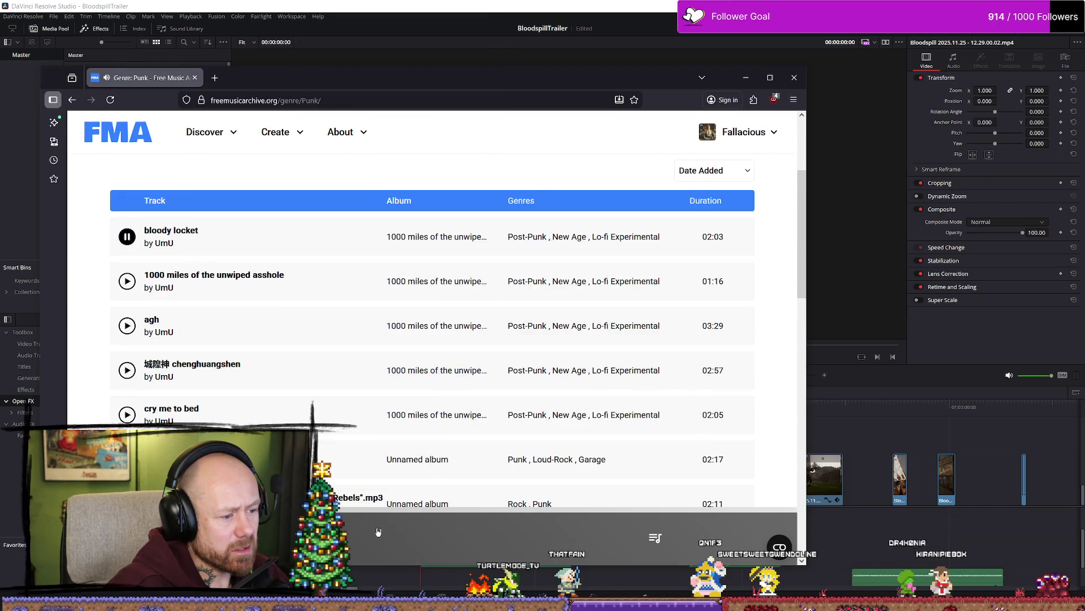
pyautogui.scroll(3, 480, 311)
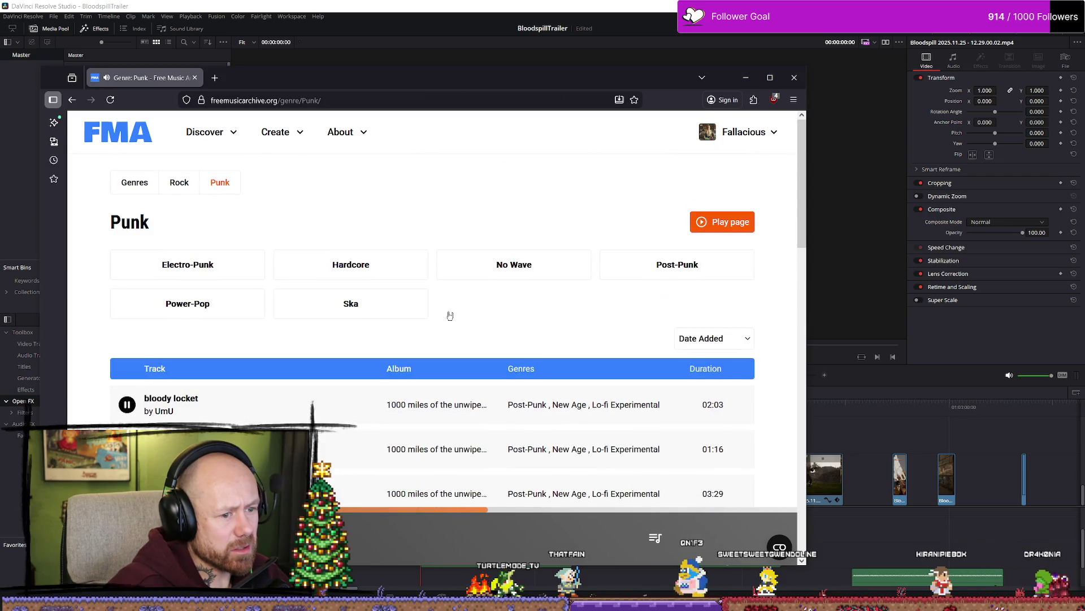
# Step: Open the Hardcore subgenre and preview No Body Left Behind and supportjena[ver65]
pyautogui.click(386, 279)
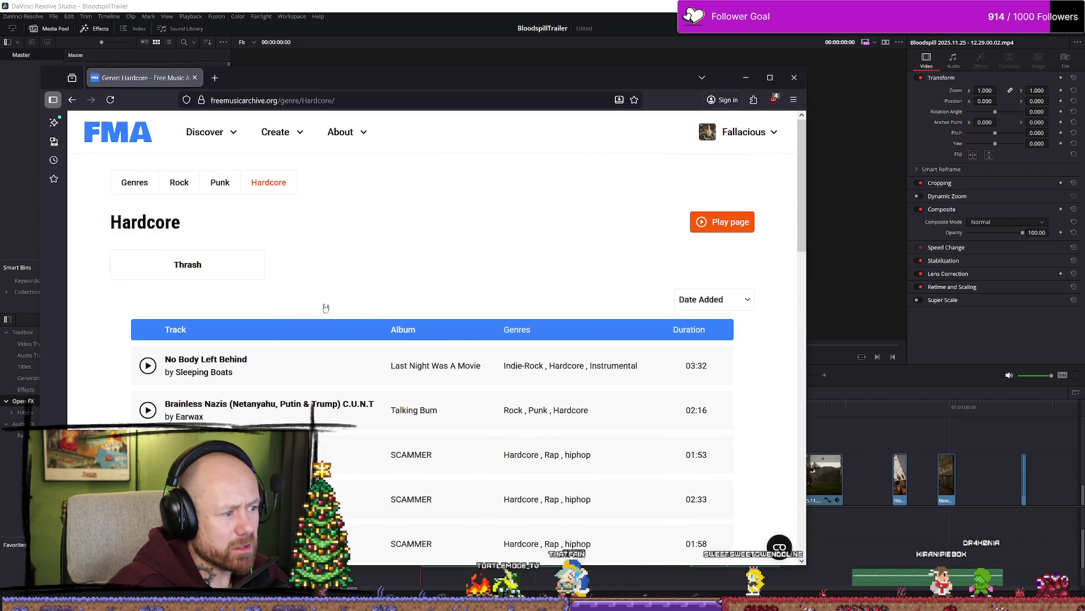
pyautogui.click(146, 366)
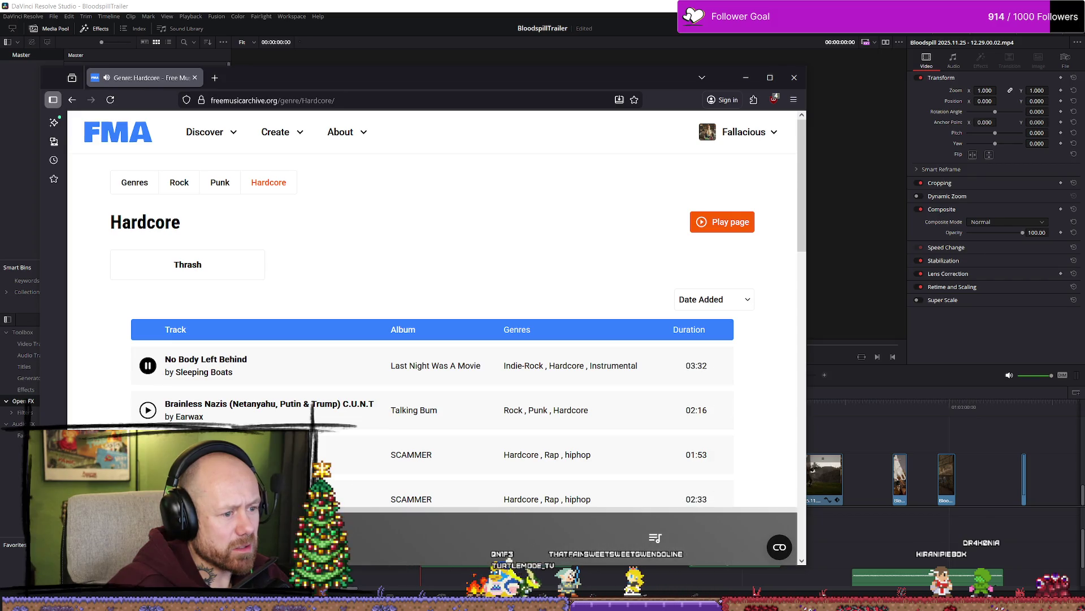
pyautogui.click(481, 509)
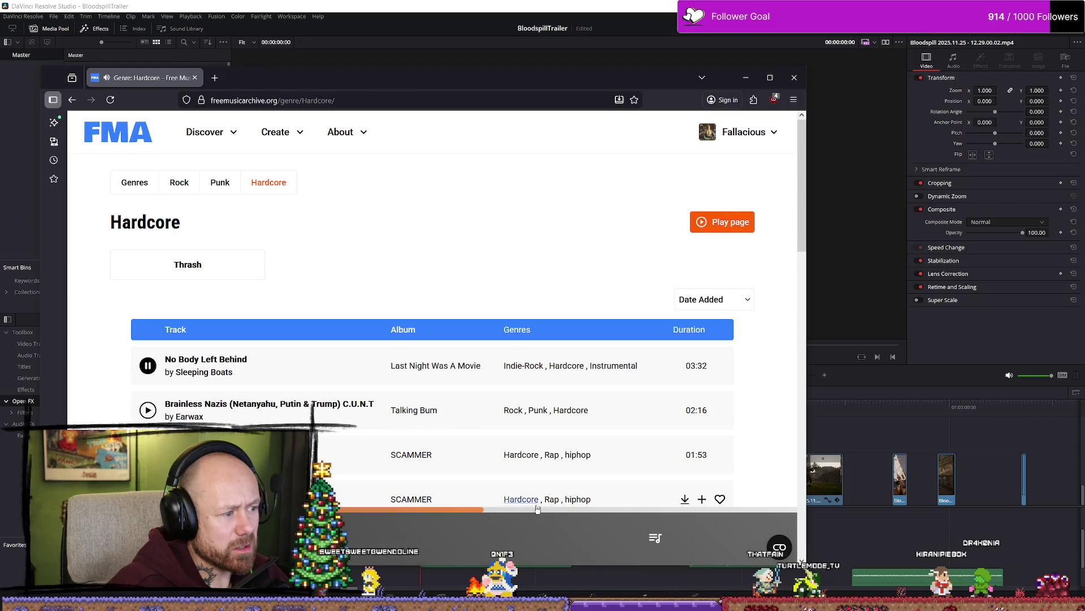
pyautogui.scroll(-2, 421, 383)
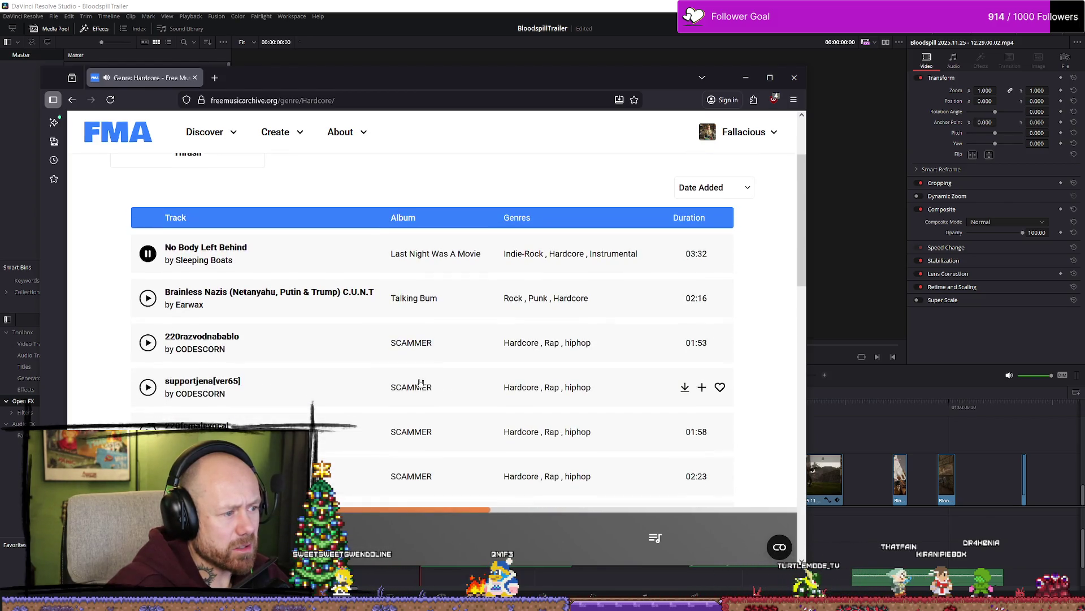
pyautogui.scroll(-1, 325, 399)
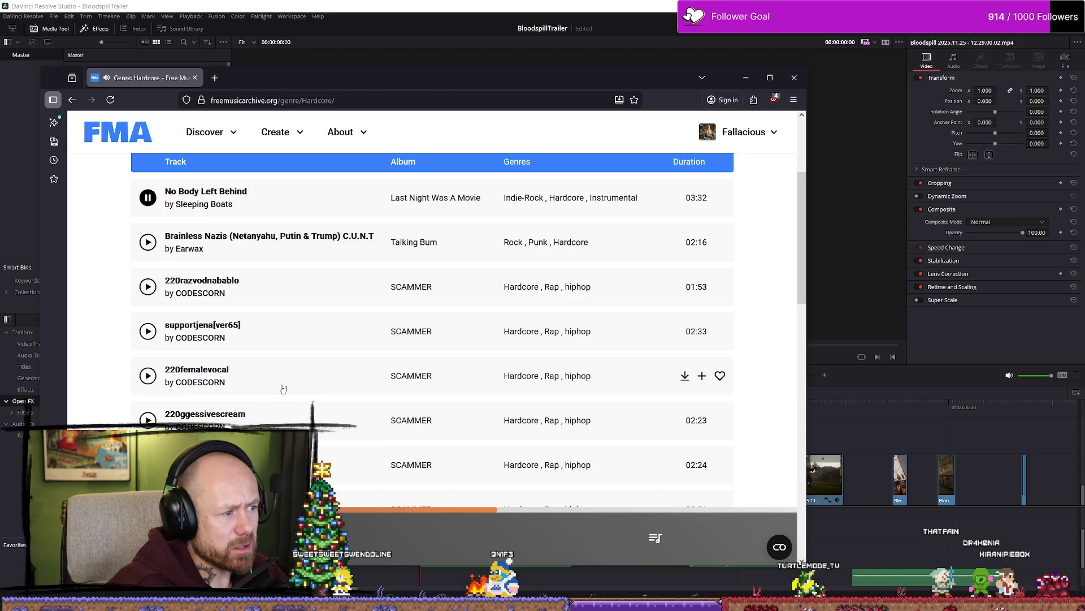
pyautogui.scroll(-1, 316, 383)
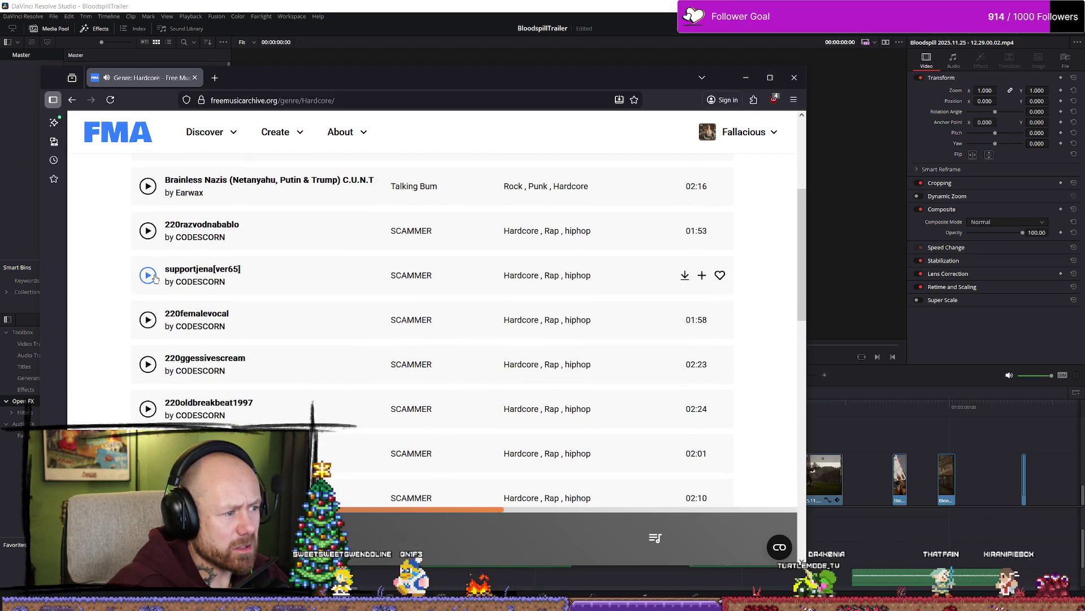
pyautogui.click(148, 276)
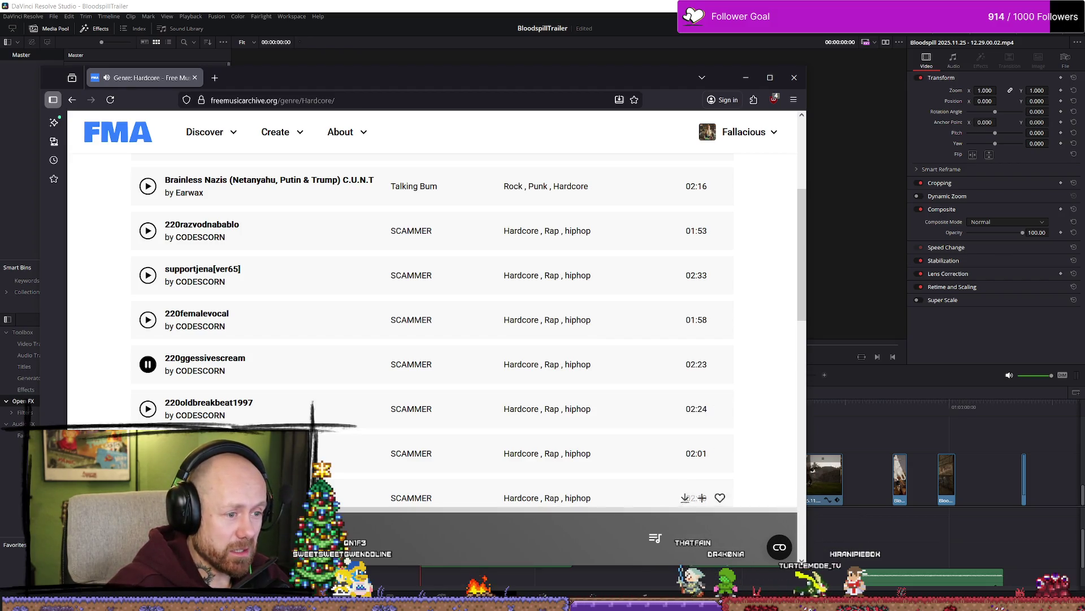
pyautogui.scroll(-10, 305, 411)
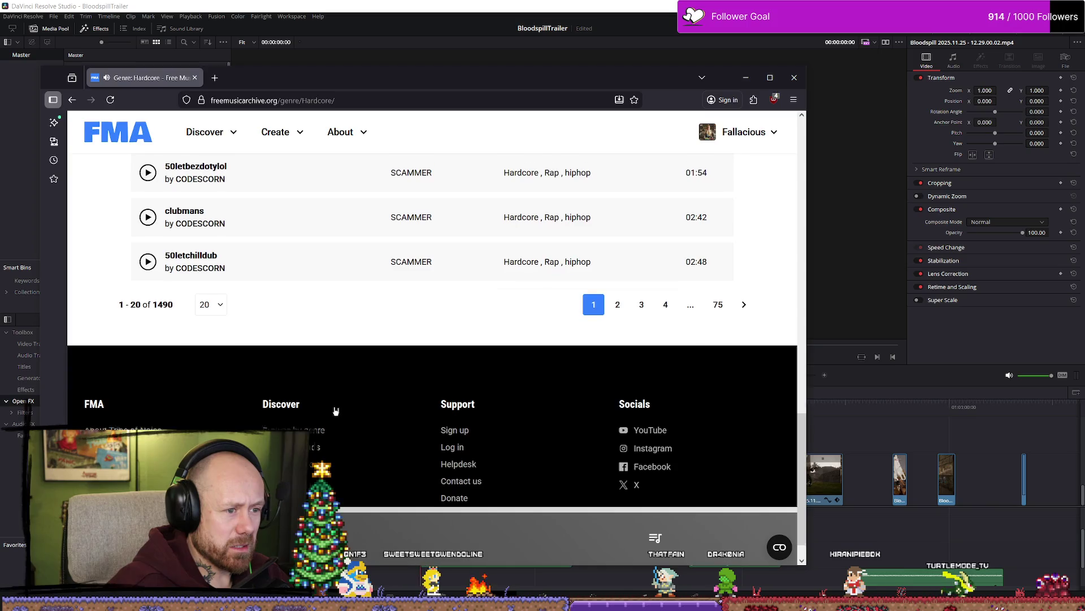
pyautogui.scroll(6, 334, 411)
pyautogui.scroll(5, 357, 373)
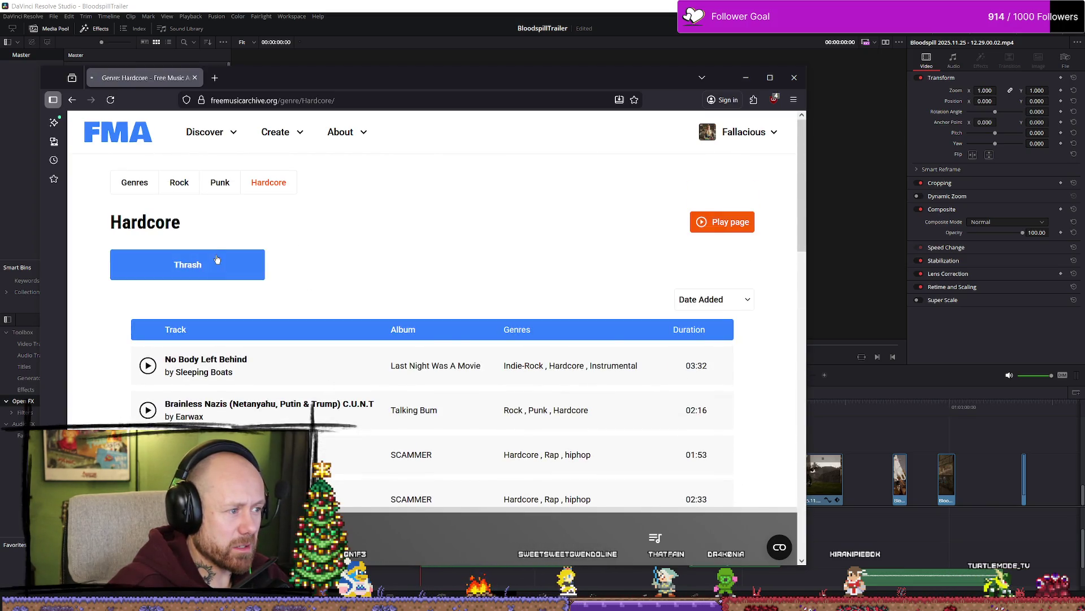
# Step: Open the Thrash subgenre and preview Jihad, Creeping Death, Paralysis, Vomit and Blood and others
pyautogui.click(215, 261)
pyautogui.click(175, 319)
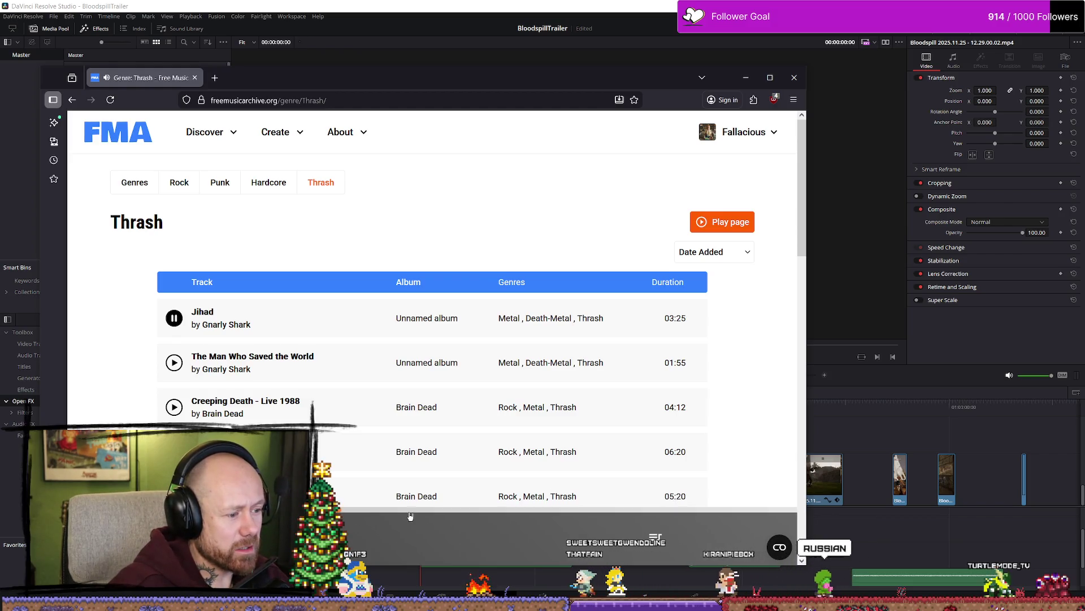
pyautogui.click(176, 366)
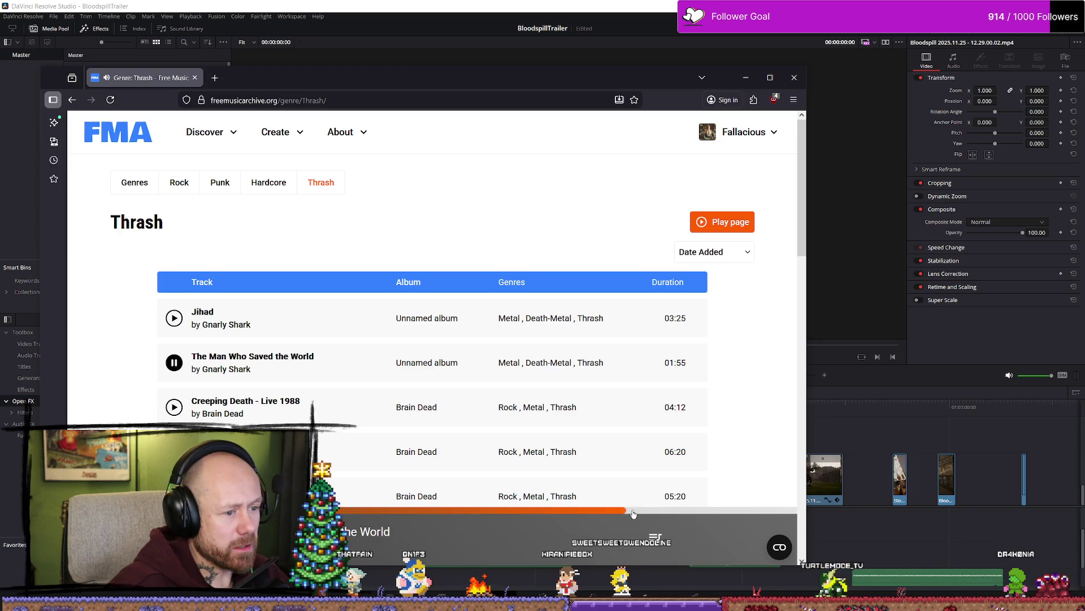
pyautogui.scroll(-2, 463, 297)
pyautogui.click(173, 301)
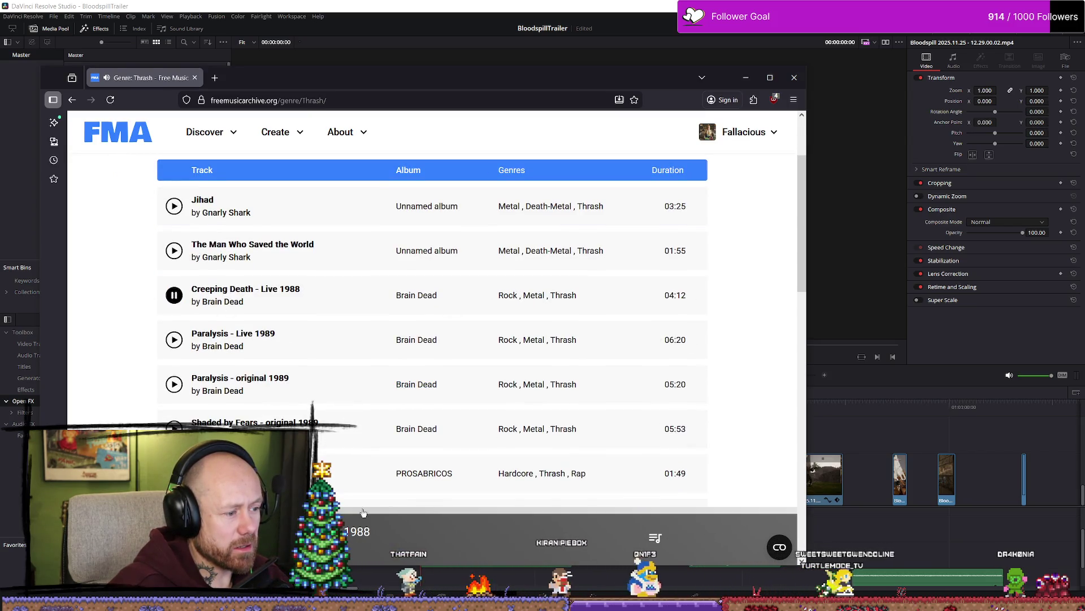
pyautogui.click(175, 384)
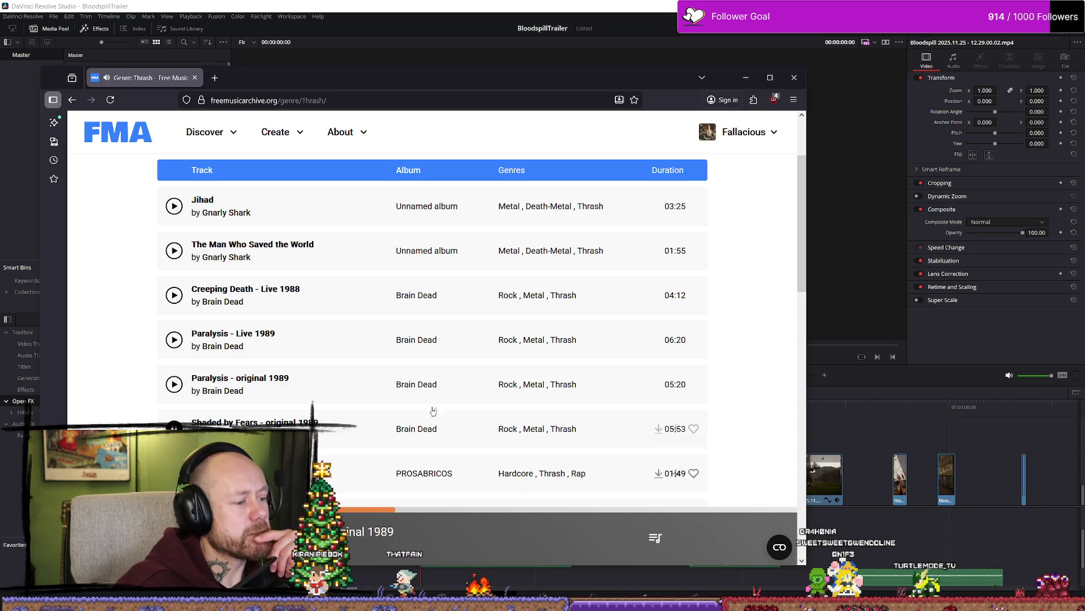
pyautogui.scroll(-2, 422, 346)
pyautogui.scroll(-2, 408, 306)
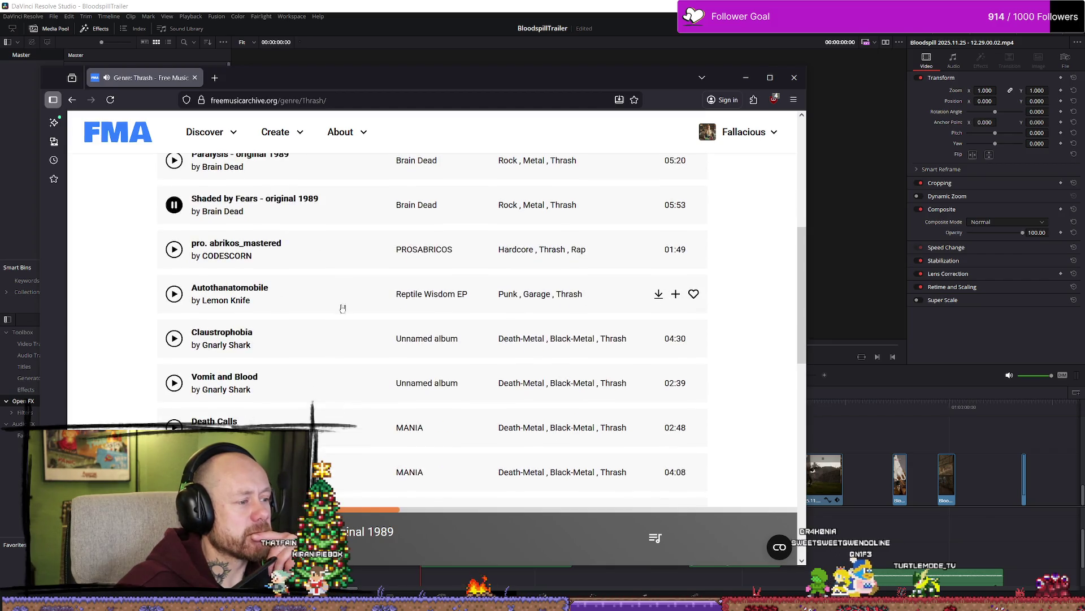
pyautogui.click(174, 382)
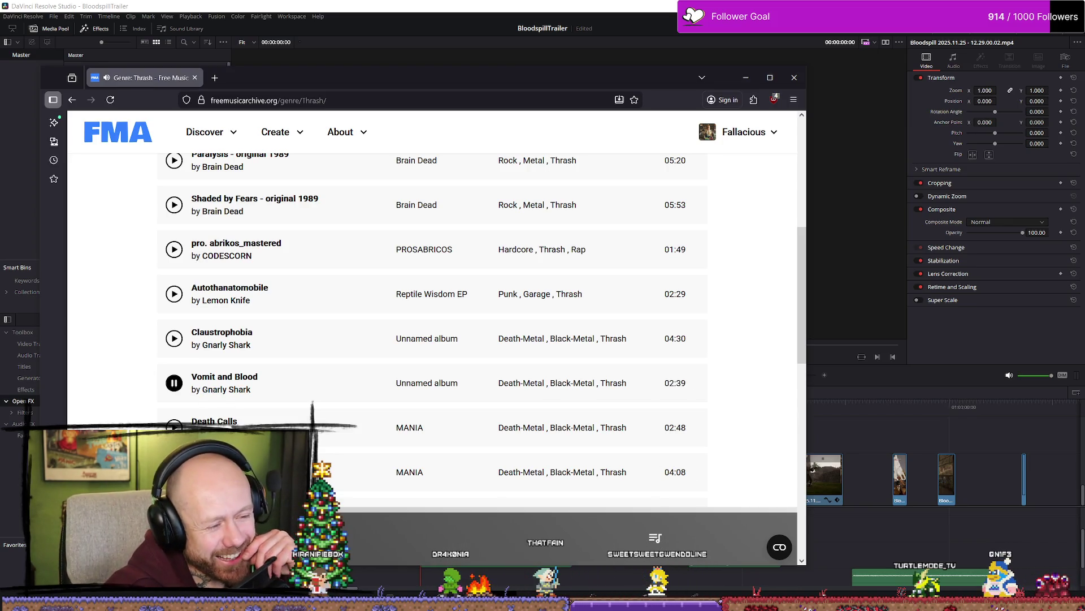
pyautogui.scroll(-8, 485, 515)
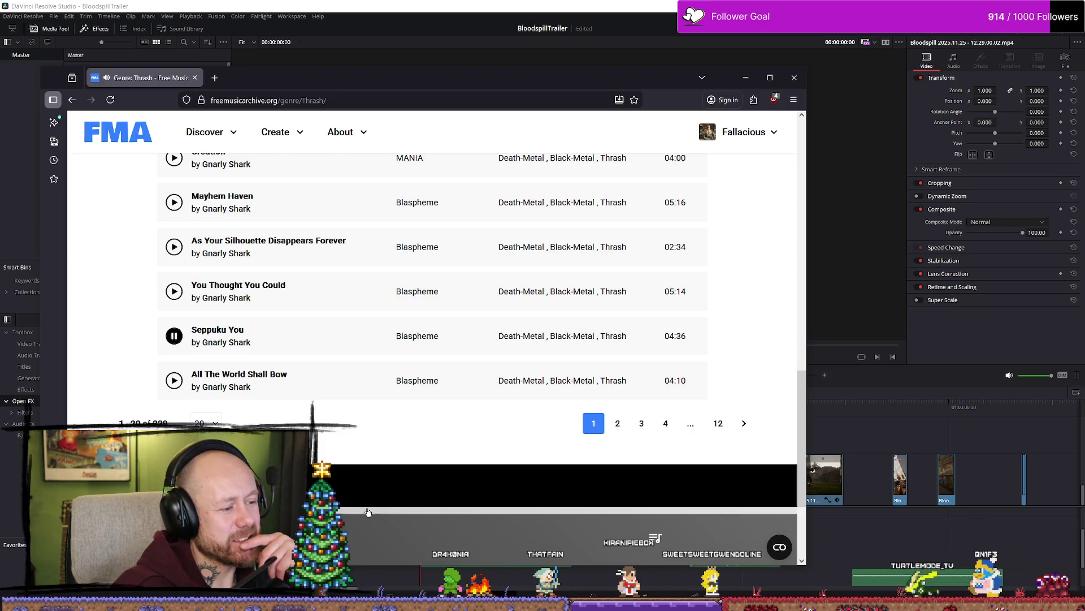
# Step: On Thrash page 3, preview AJ Van Song.mp3 and Sentience
pyautogui.click(642, 424)
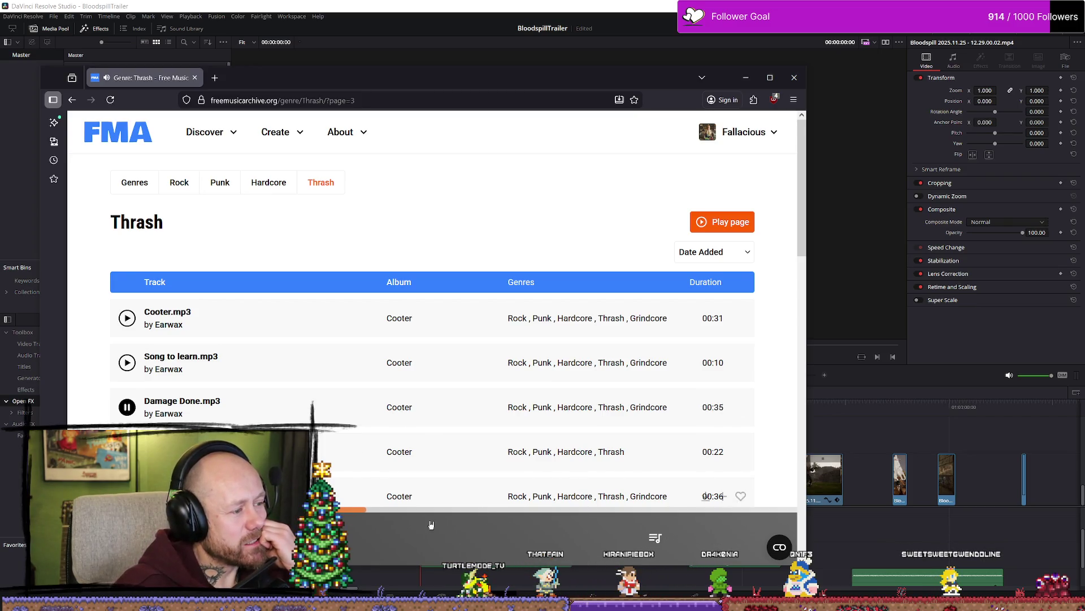
pyautogui.scroll(-2, 357, 382)
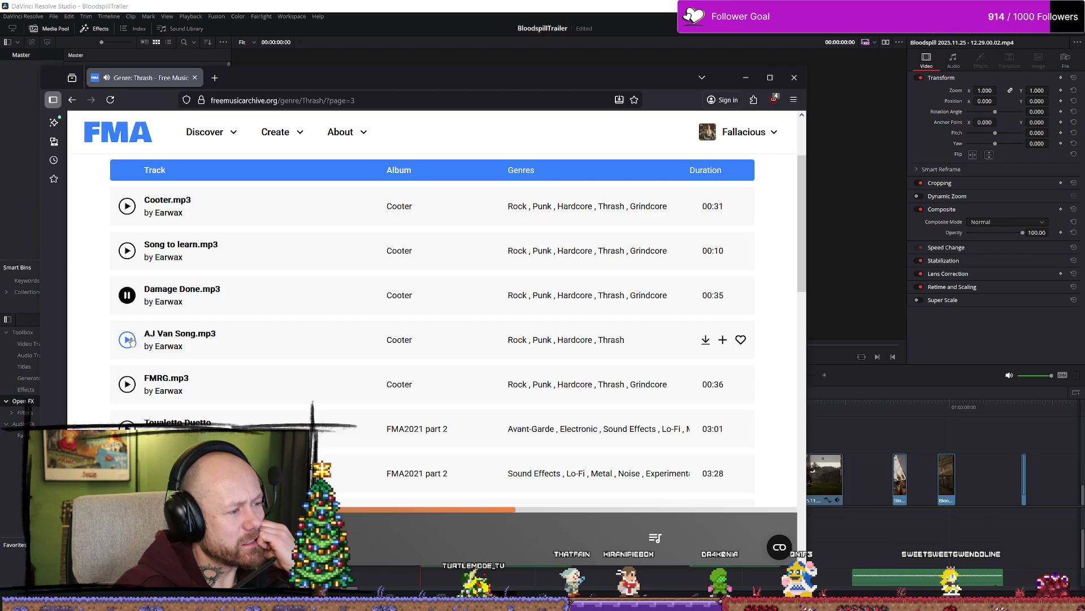
pyautogui.click(129, 339)
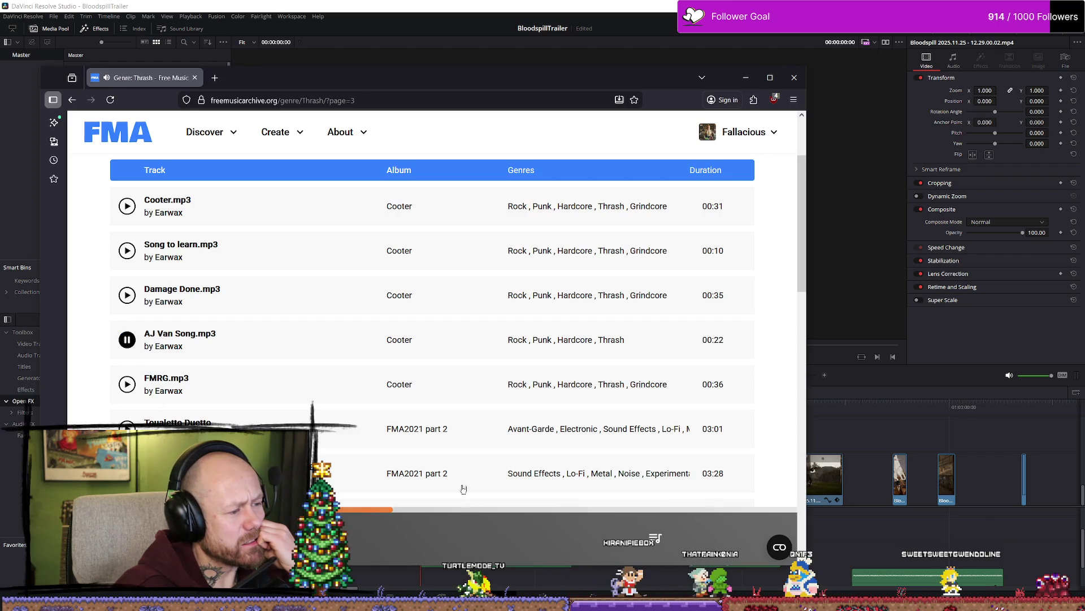
pyautogui.scroll(-6, 465, 498)
pyautogui.scroll(-4, 116, 390)
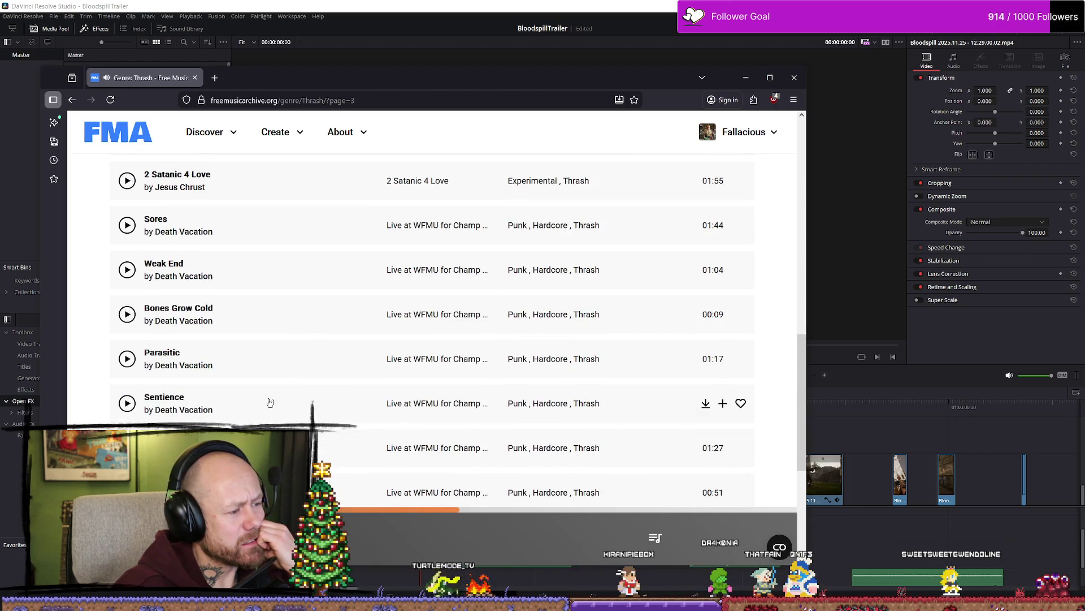
pyautogui.click(127, 403)
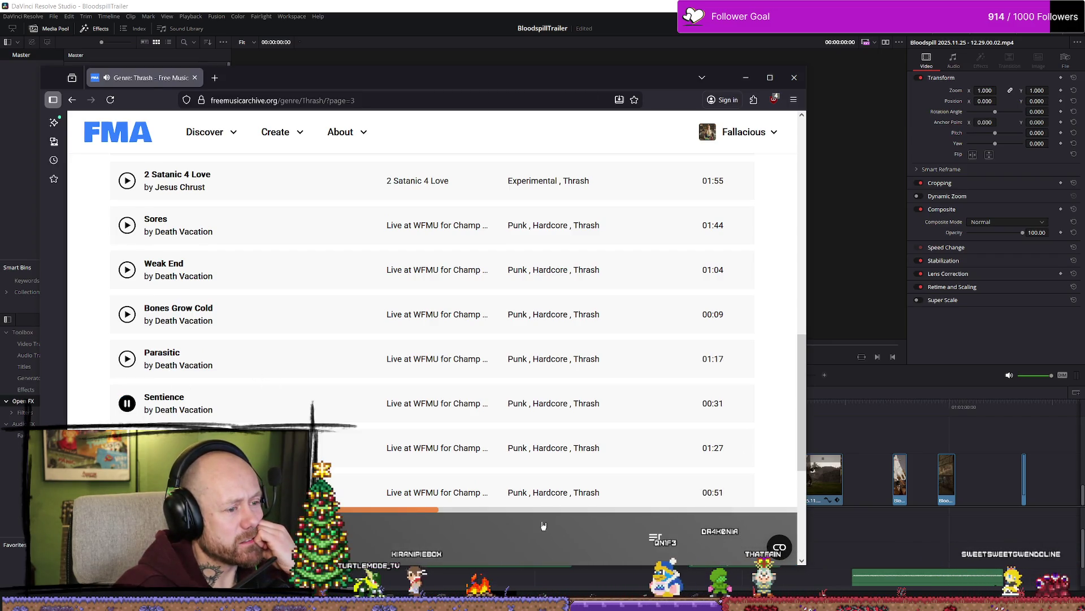
pyautogui.scroll(-2, 543, 487)
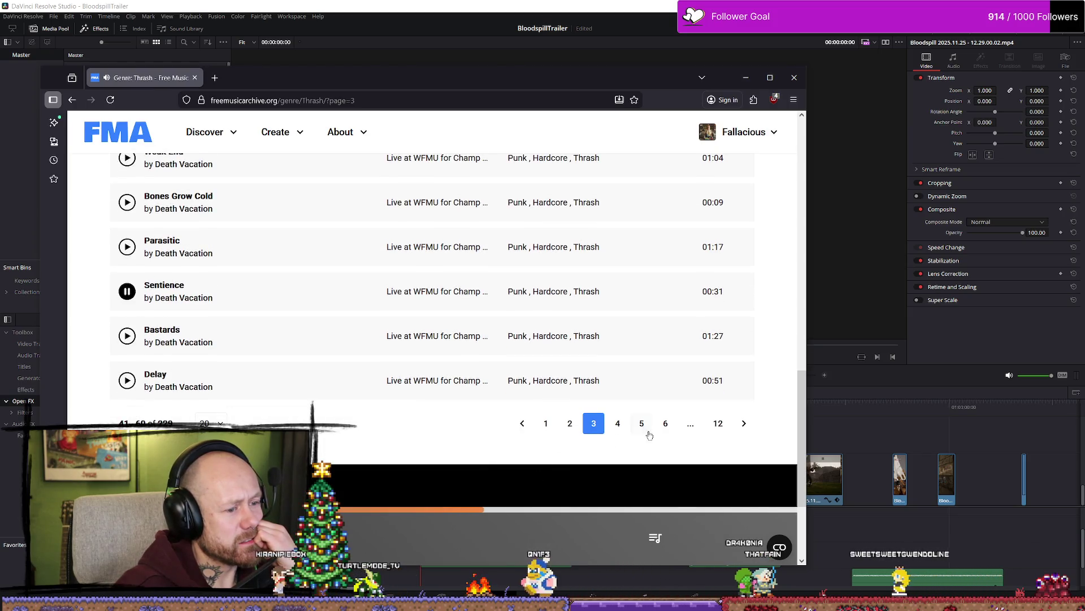
# Step: Play Wet on page 4, then Pizza, Soda y Rock & Roll on page 6
pyautogui.click(618, 424)
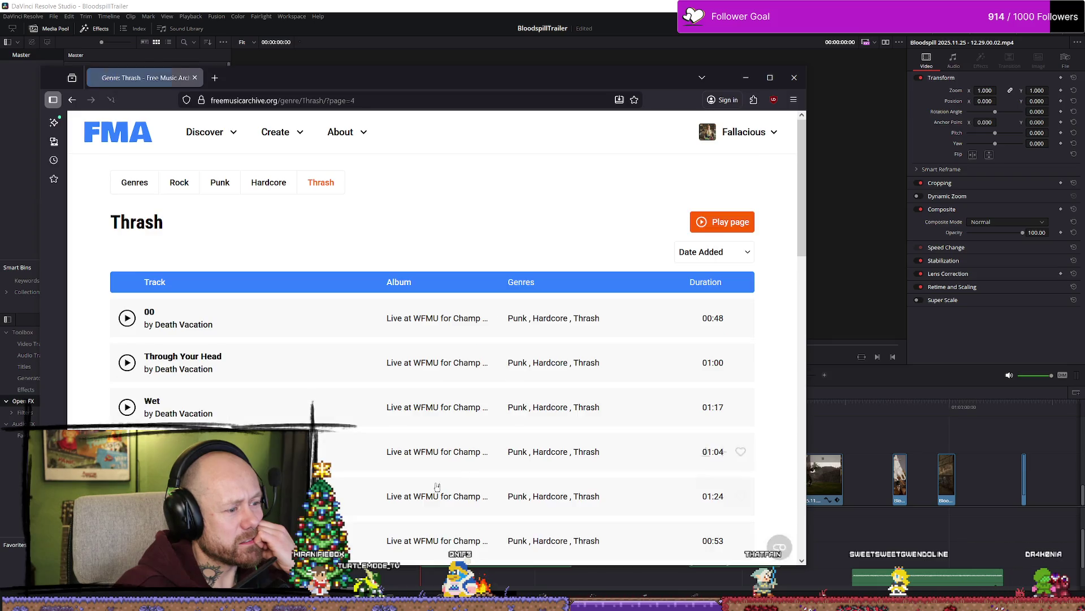
pyautogui.click(121, 412)
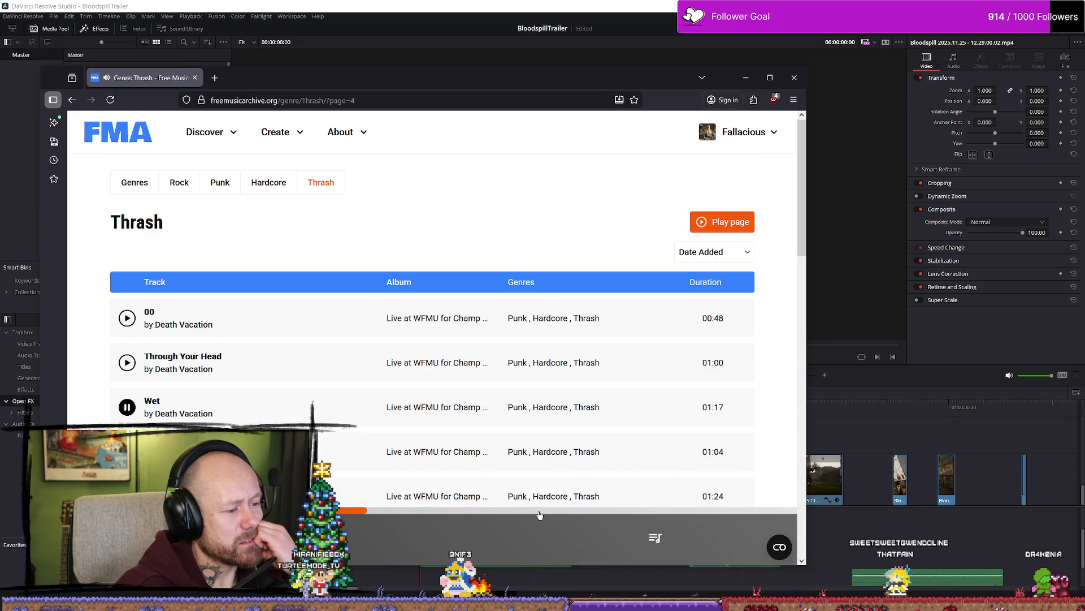
pyautogui.scroll(-15, 384, 447)
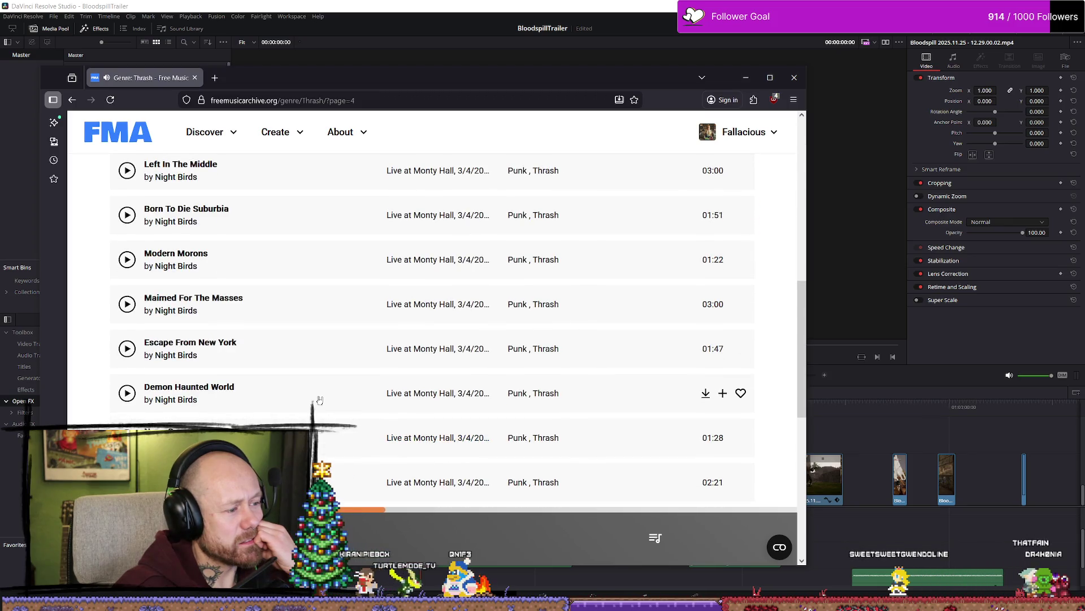
pyautogui.click(642, 423)
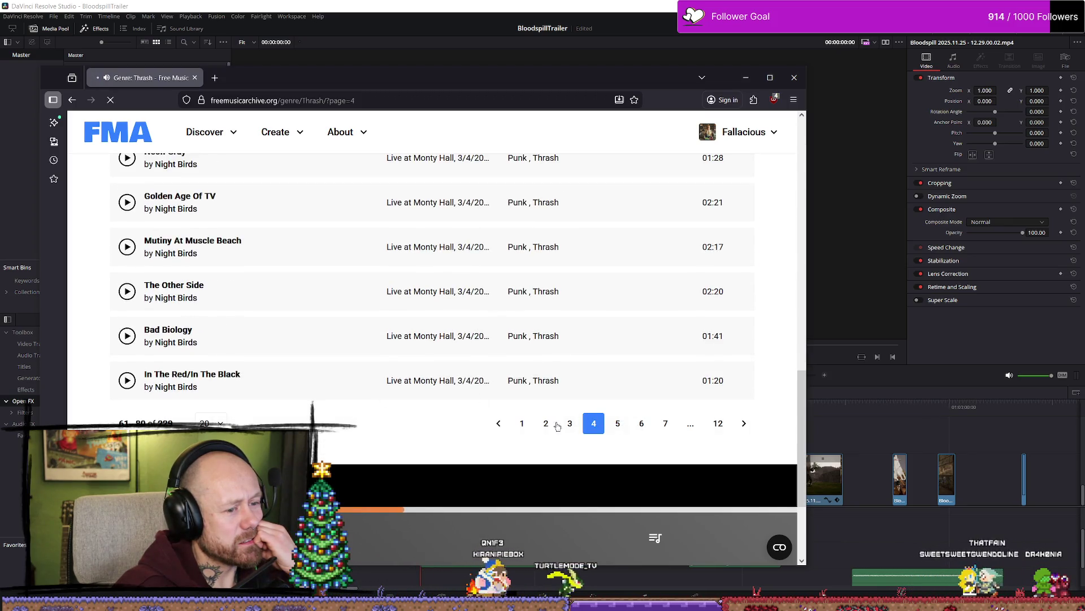
pyautogui.click(126, 318)
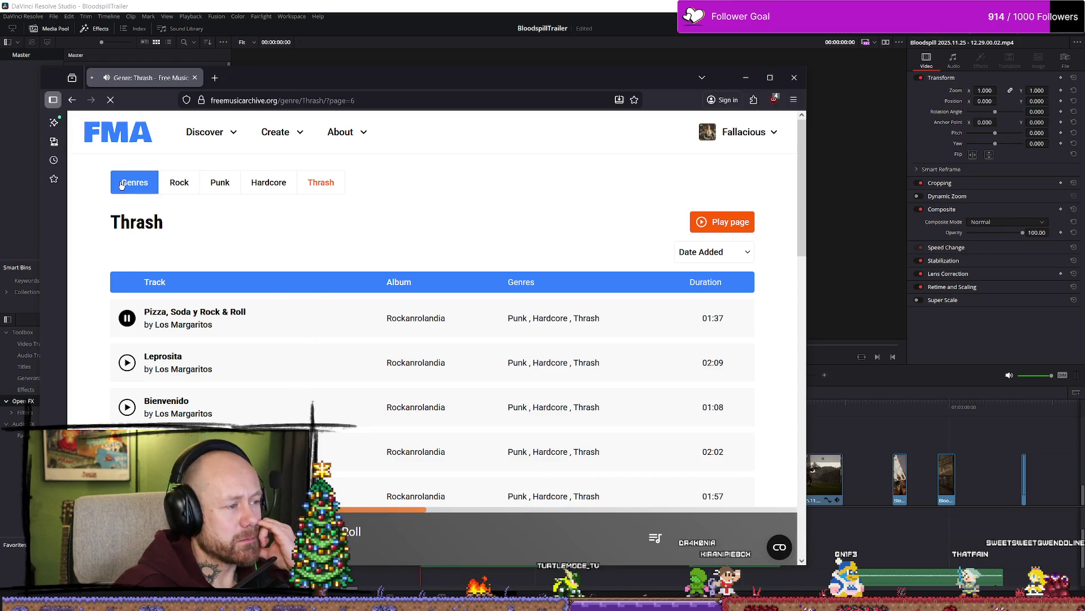
# Step: Return to the Free Music Archive home page and search for 'hardcore punk'
pyautogui.scroll(-5, 485, 185)
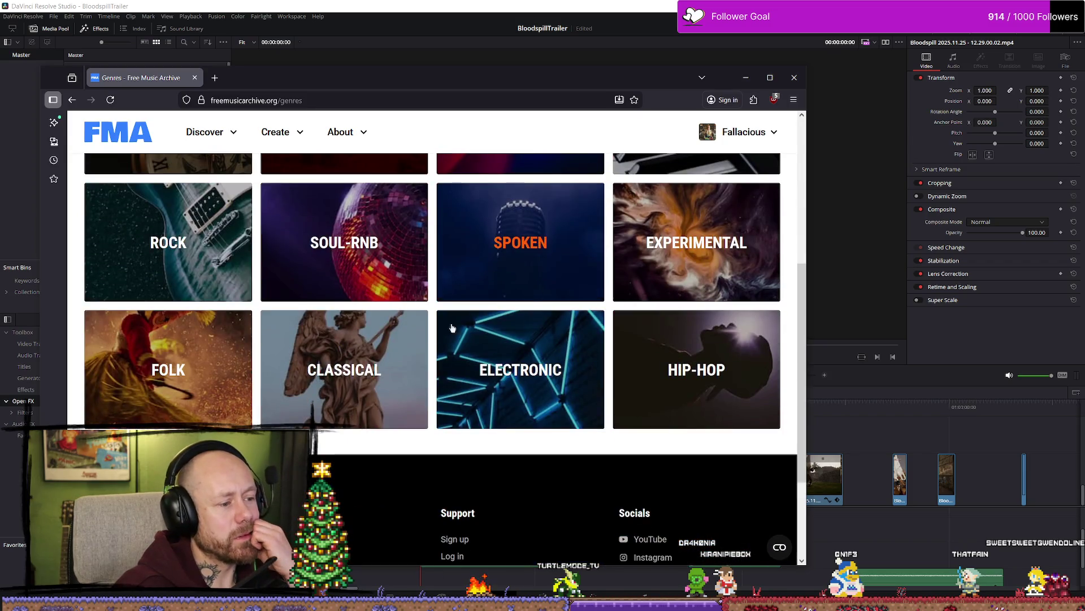
pyautogui.scroll(5, 500, 370)
pyautogui.scroll(-7, 581, 297)
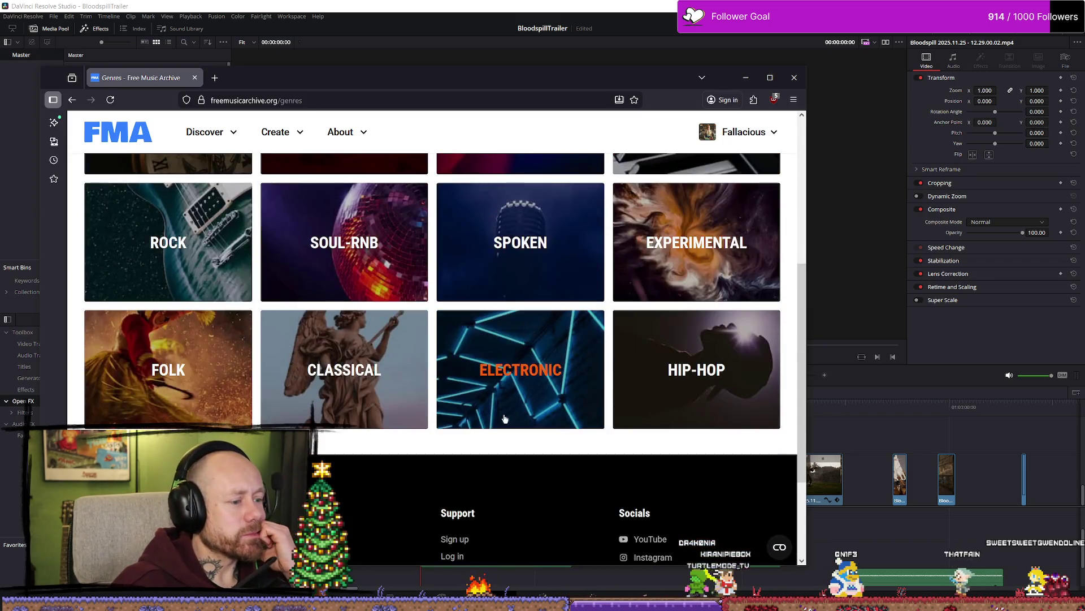
pyautogui.scroll(7, 579, 412)
pyautogui.scroll(-4, 509, 294)
pyautogui.scroll(4, 548, 311)
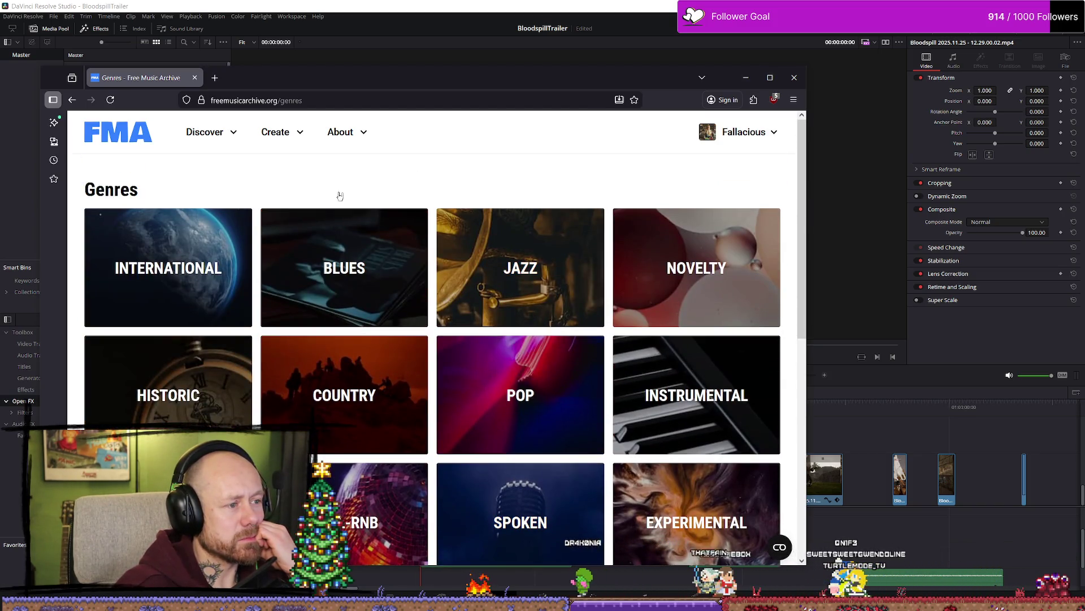
pyautogui.click(152, 138)
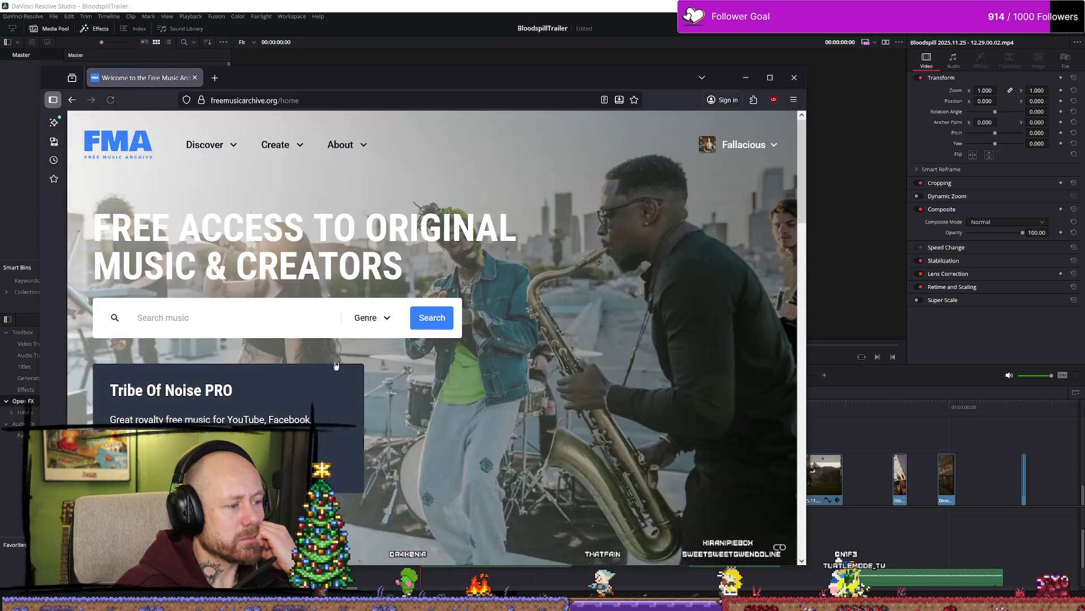
pyautogui.click(241, 328)
pyautogui.write('harc')
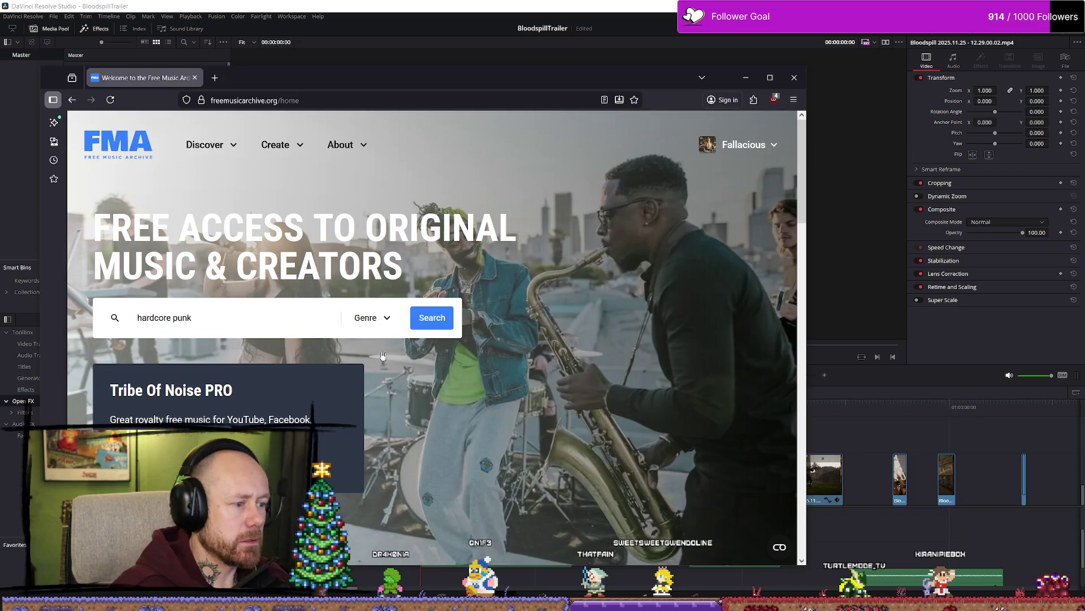
pyautogui.click(432, 319)
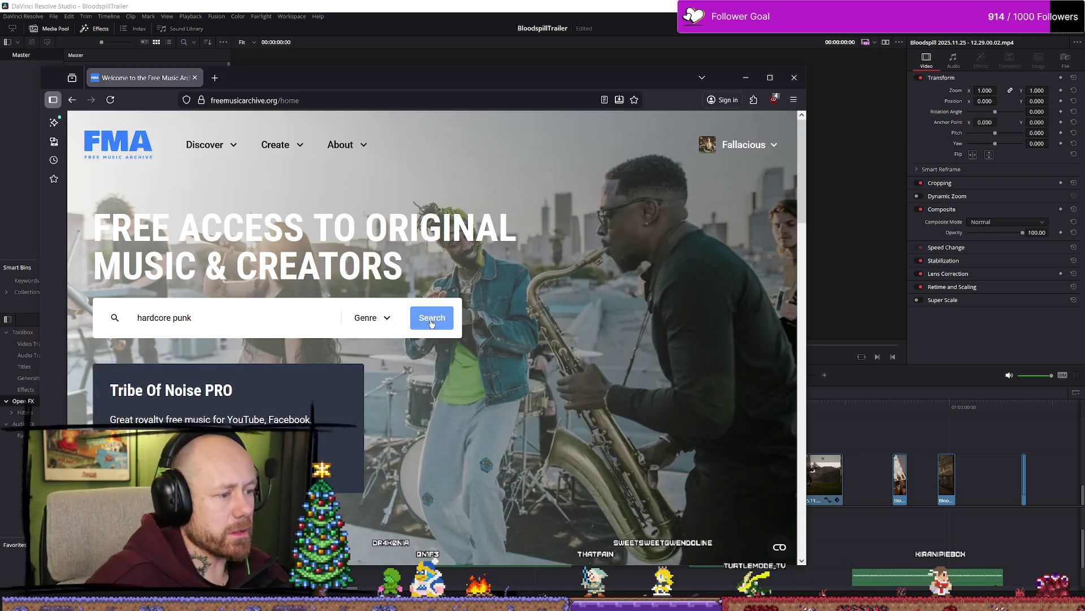
# Step: Apply the Public Domain license filter to the hardcore punk search
pyautogui.click(230, 308)
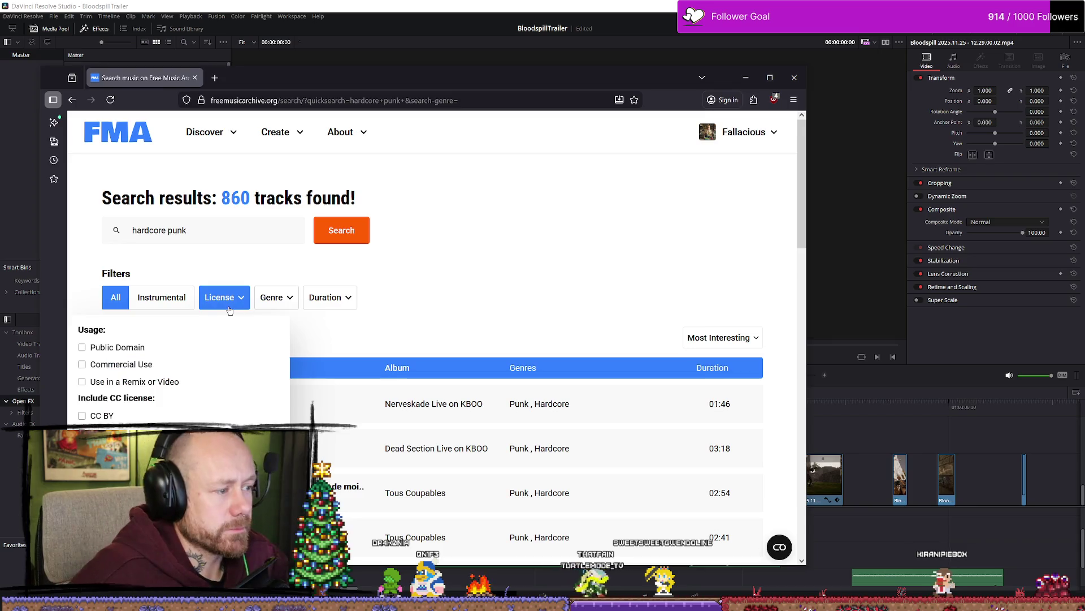
pyautogui.click(114, 347)
pyautogui.click(342, 230)
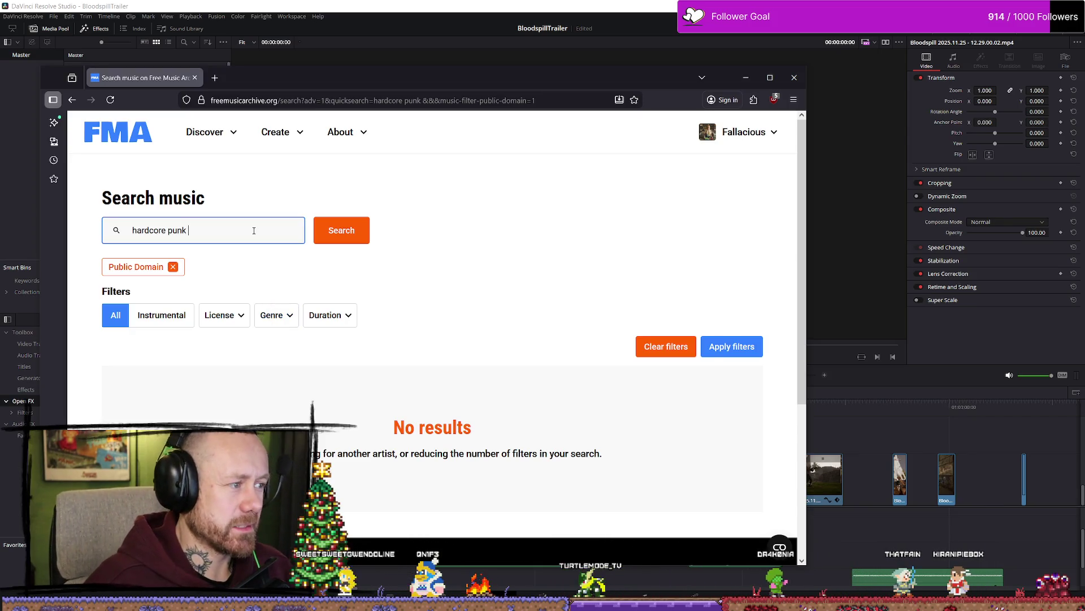
# Step: Narrow the search to just 'hardcore' and play Cardiac Arrest
pyautogui.press('BackSpace')
pyautogui.click(341, 230)
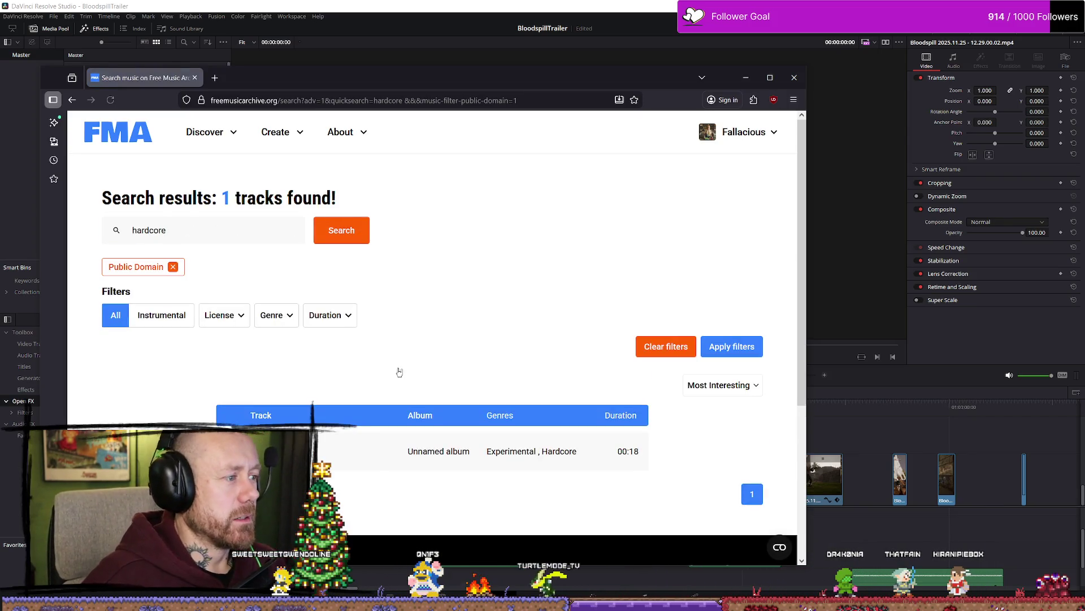
pyautogui.scroll(-2, 318, 417)
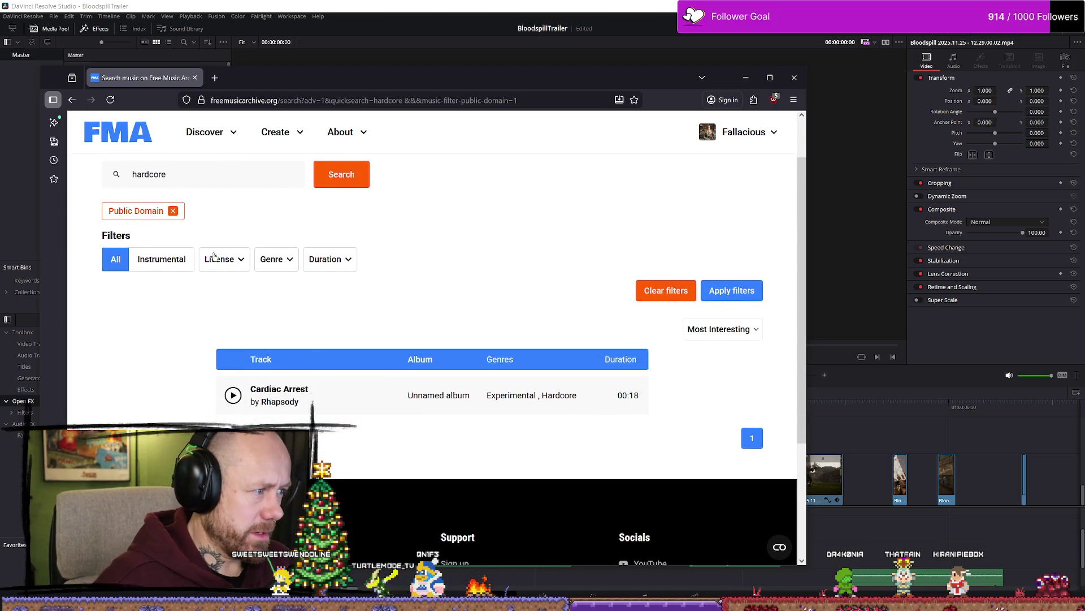
pyautogui.click(232, 394)
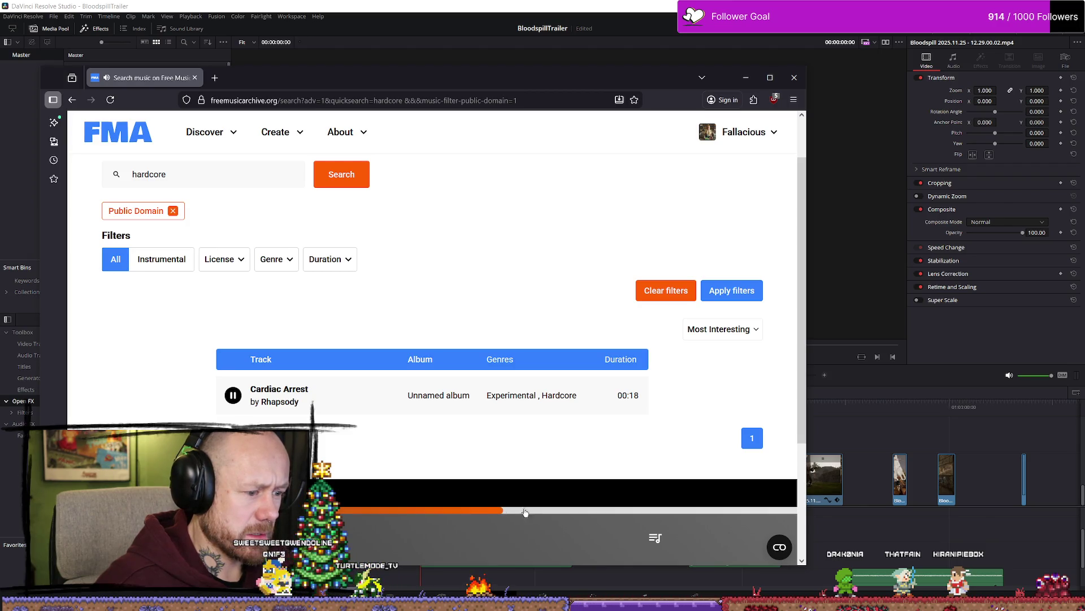
pyautogui.doubleClick(204, 175)
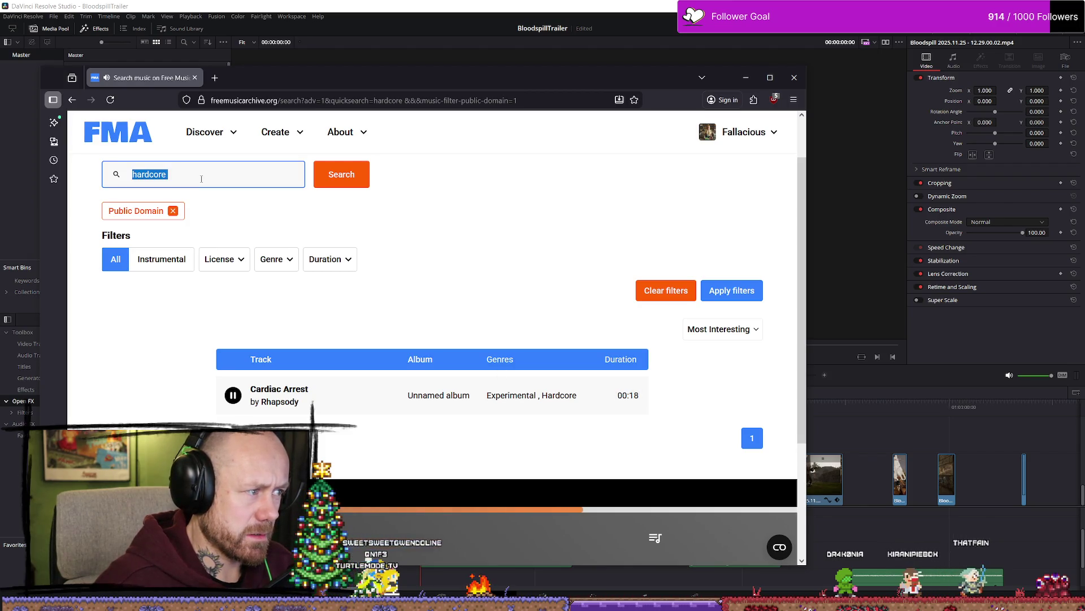
# Step: Search for 'rock' and play the first result, Grunge
pyautogui.write('rock')
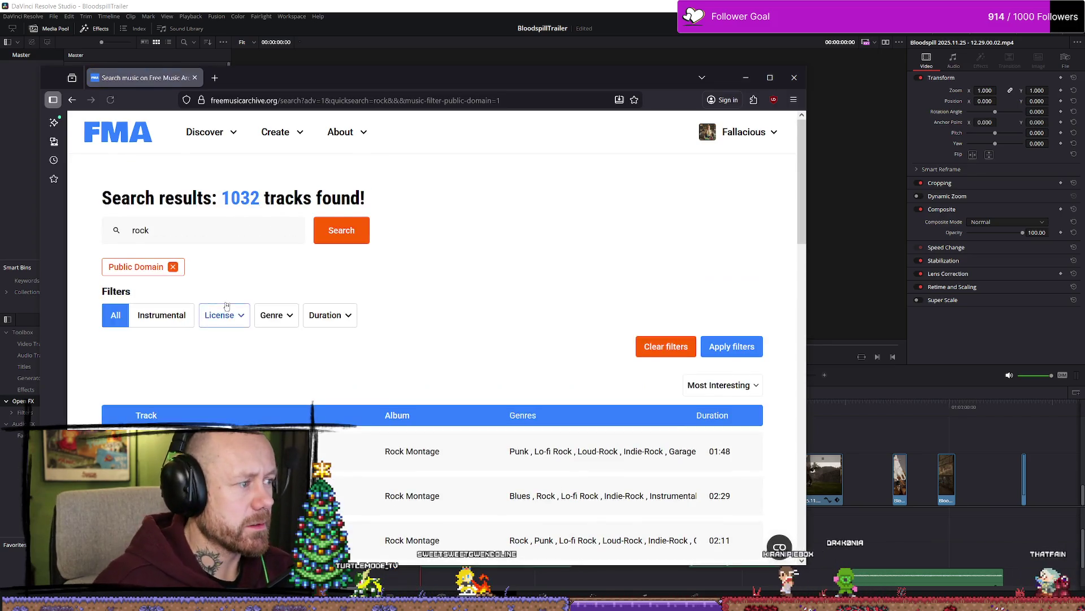
pyautogui.scroll(-2, 227, 282)
pyautogui.click(118, 283)
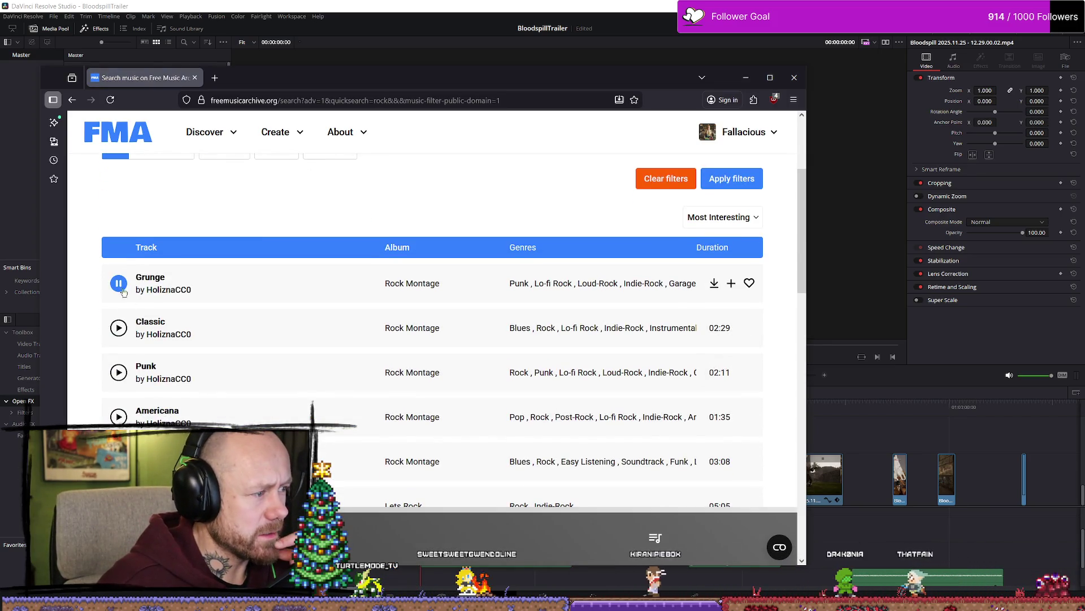
pyautogui.scroll(-2, 521, 372)
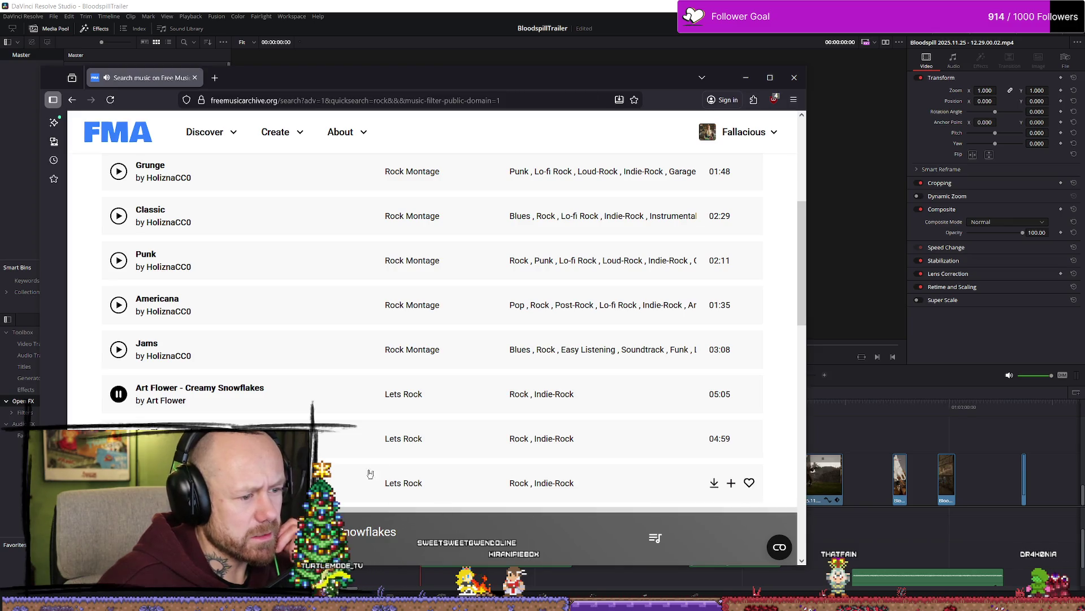
pyautogui.scroll(-4, 330, 286)
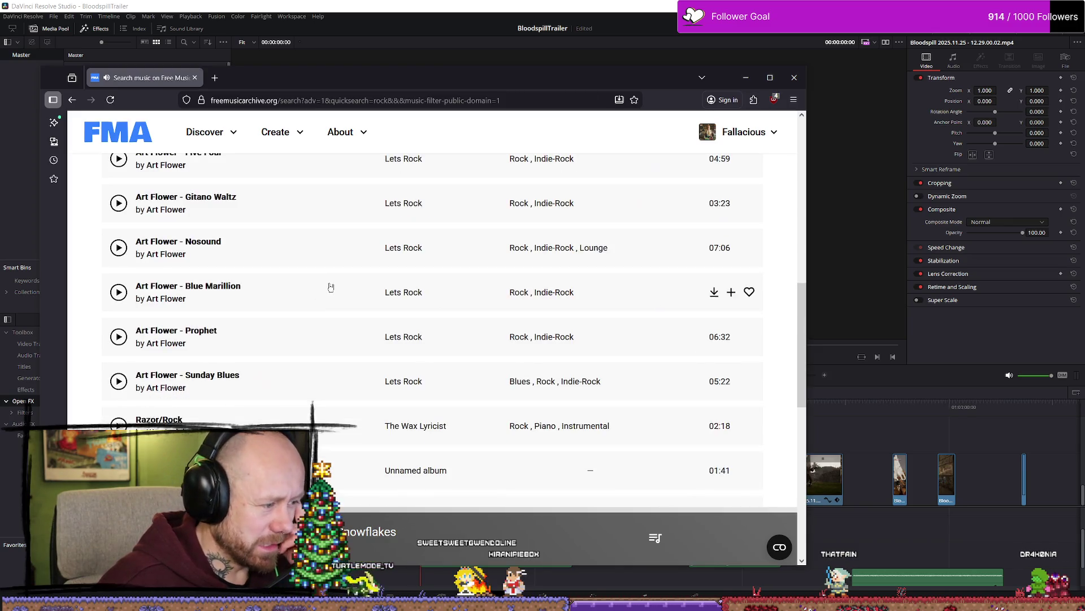
pyautogui.scroll(10, 283, 272)
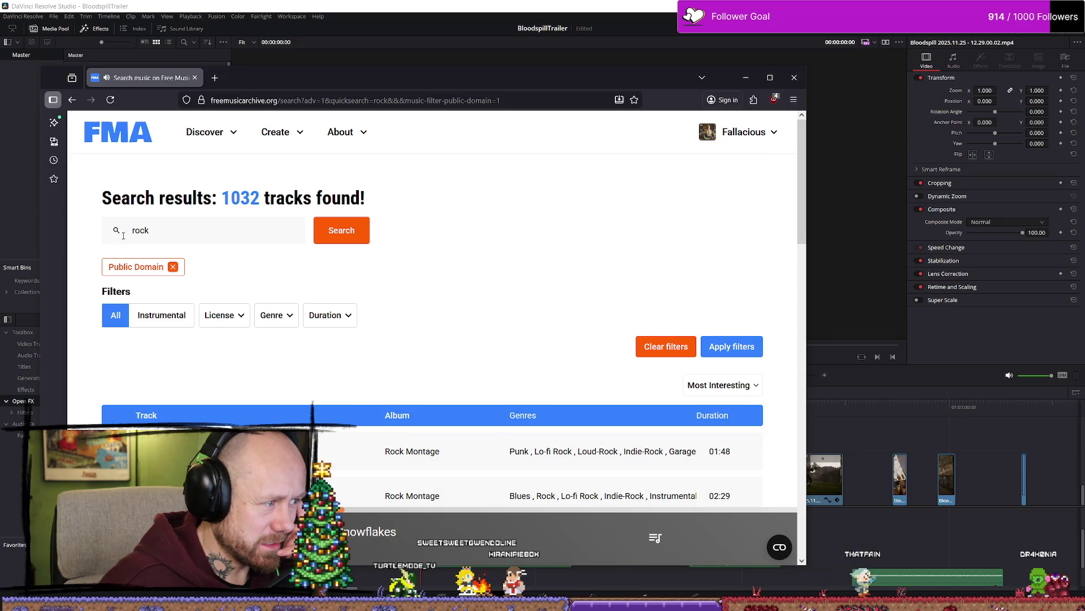
# Step: Remove the Public Domain filter and clear the 'rock' search term
pyautogui.click(173, 267)
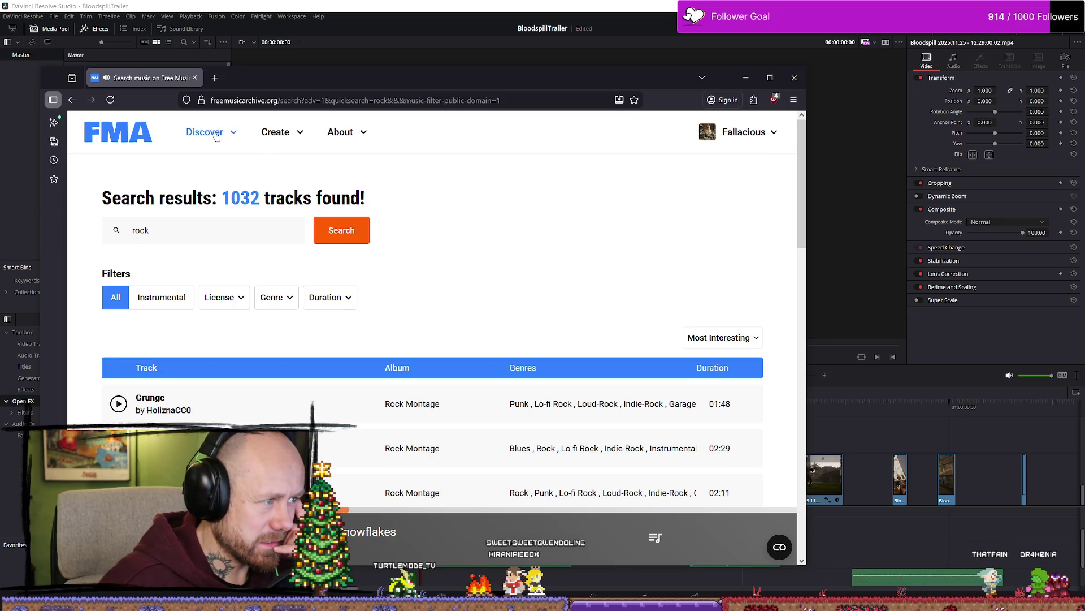
pyautogui.moveTo(231, 134)
pyautogui.moveTo(154, 230); pyautogui.dragTo(51, 231)
pyautogui.press('BackSpace')
pyautogui.press('Return')
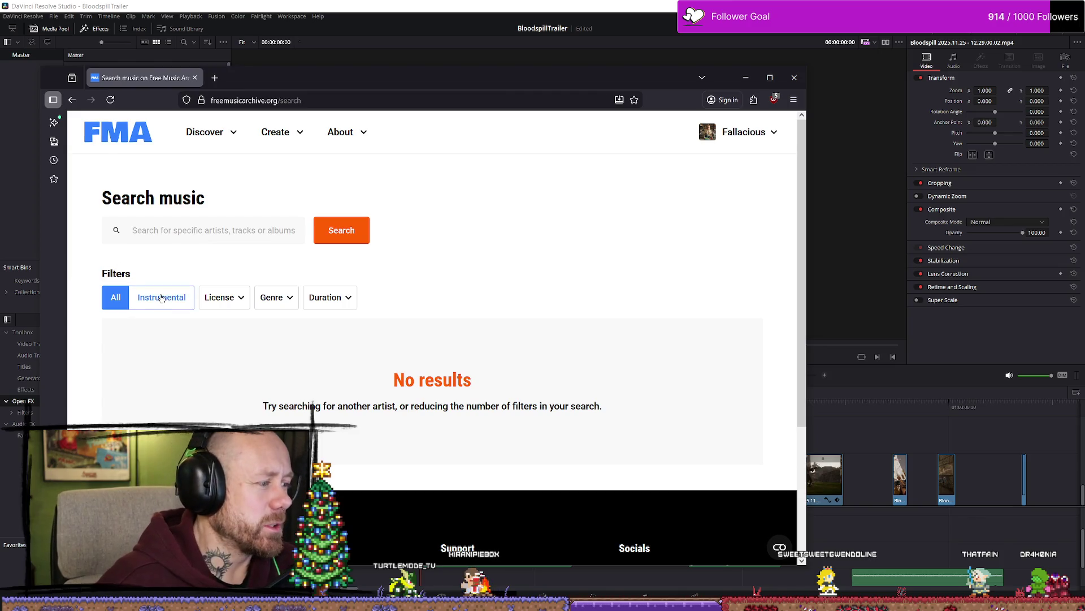
# Step: Search with Instrumental and Public Domain filters, listing 1422 tracks led by Chromatismus.mp3
pyautogui.click(222, 297)
pyautogui.click(173, 298)
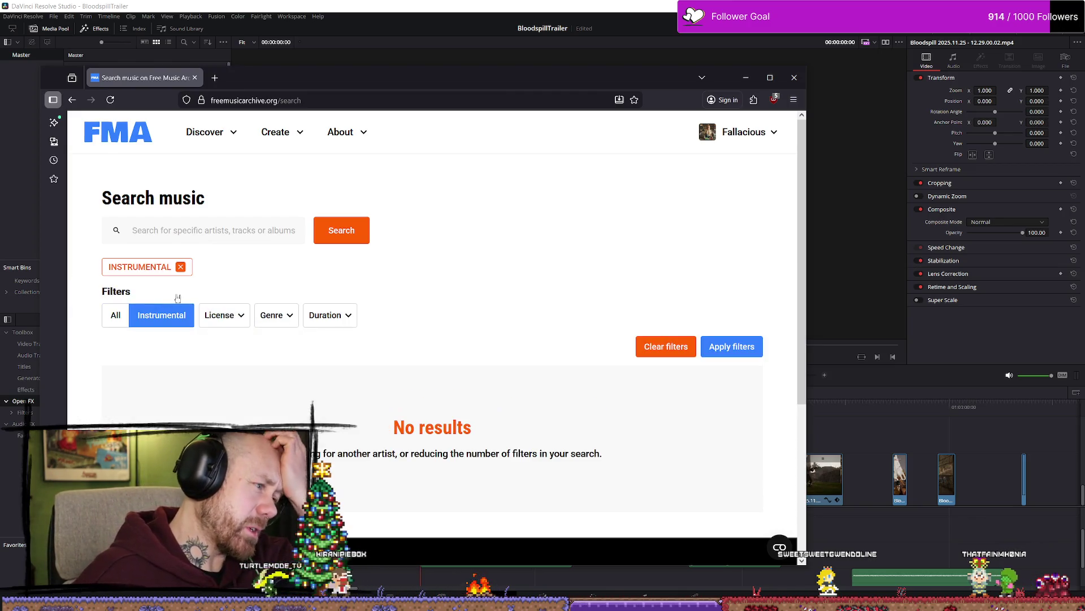
pyautogui.click(215, 317)
pyautogui.click(91, 367)
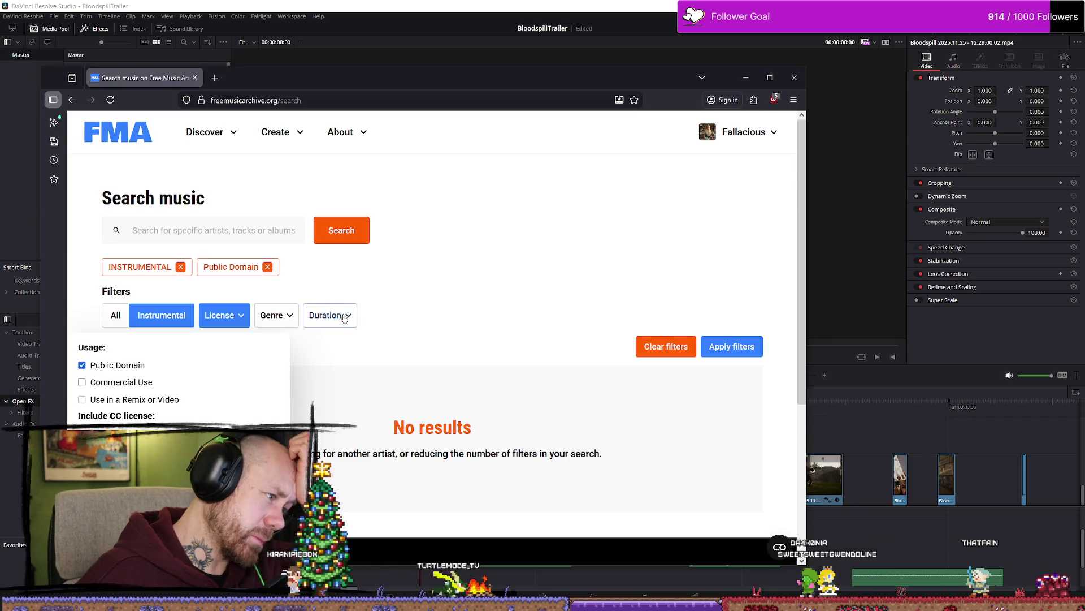
pyautogui.click(531, 305)
pyautogui.scroll(-1, 334, 255)
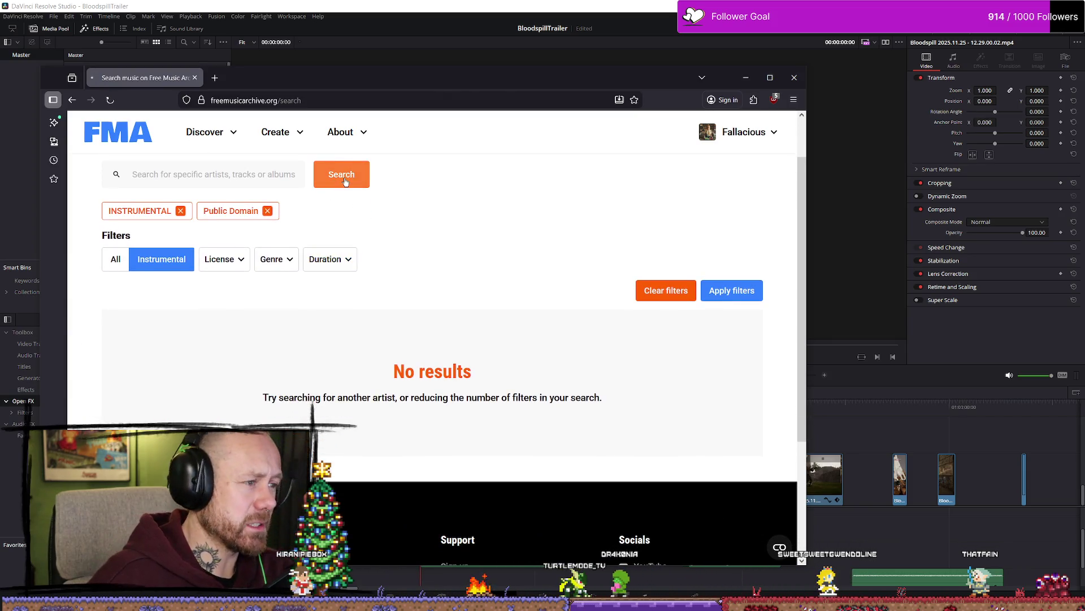
pyautogui.click(342, 177)
pyautogui.scroll(-2, 236, 247)
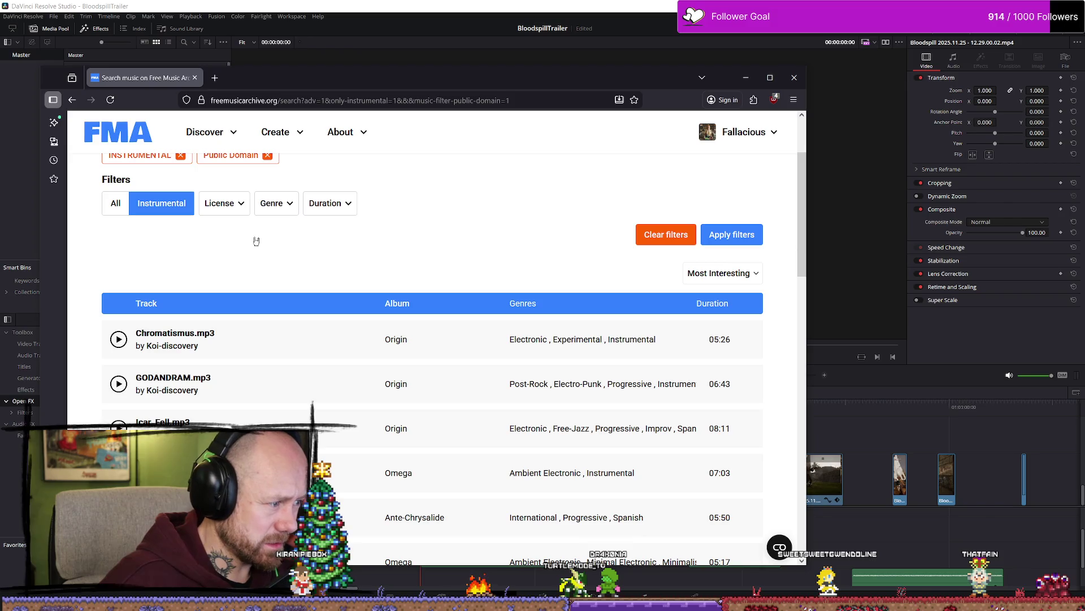